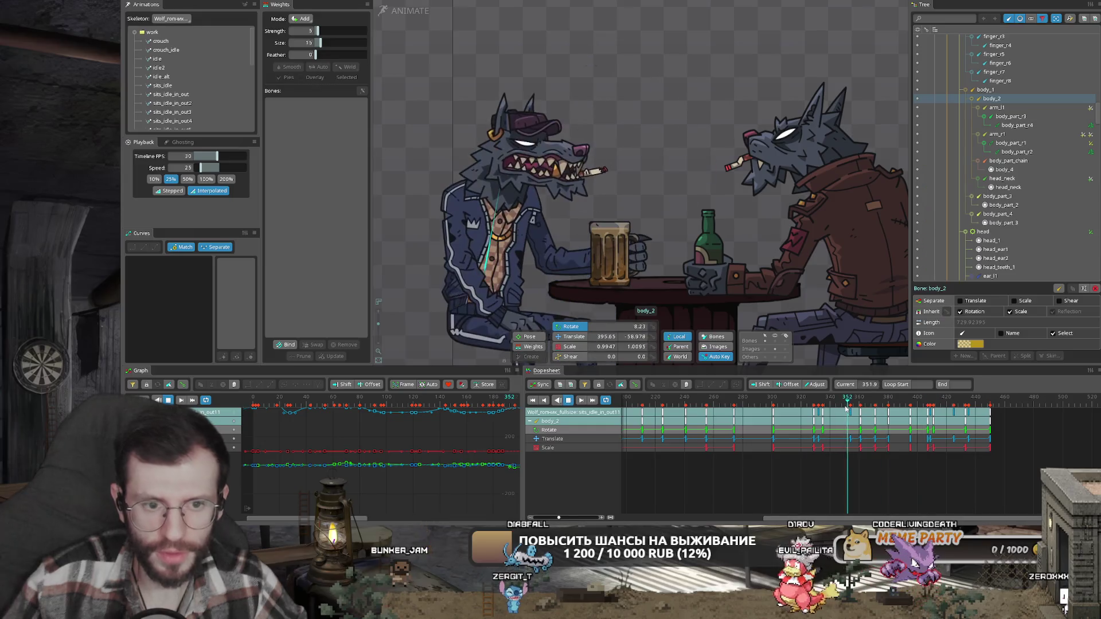
- Play the bar animation at 100% speed, zoom in so both wolves are centred, then stop
key("Escape")
left_click(206, 178)
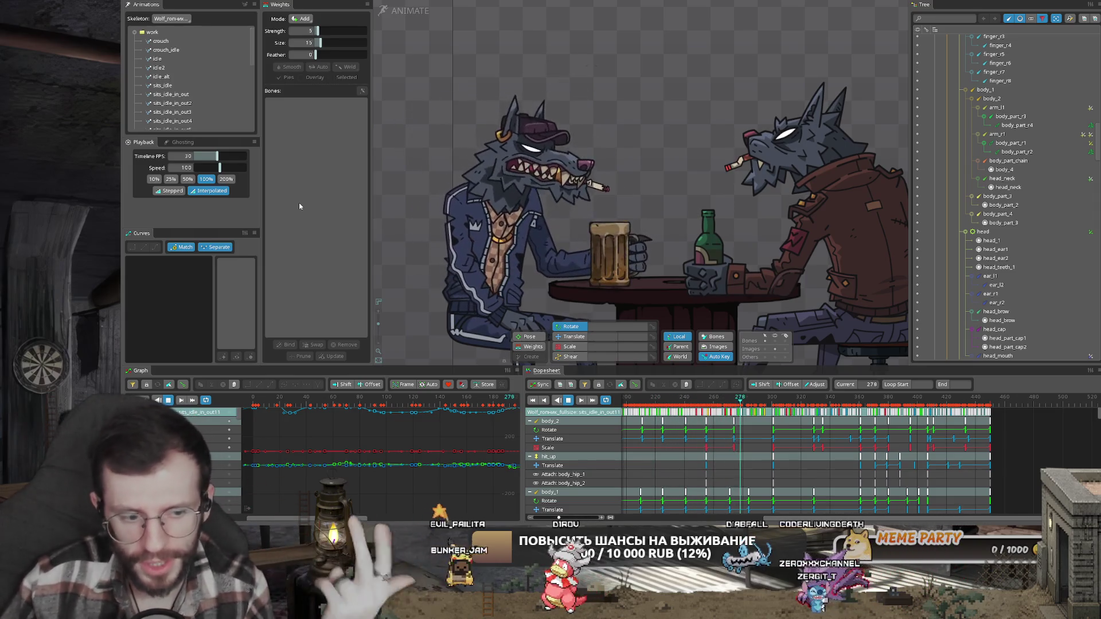
scroll(565, 309, "down", 2)
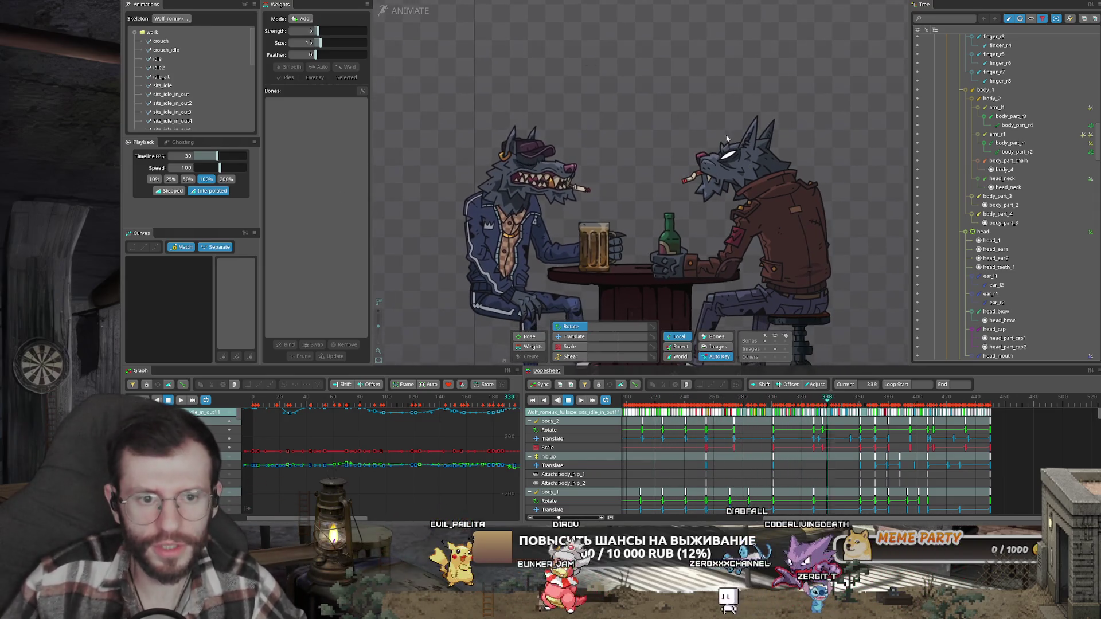
scroll(789, 406, "down", 5)
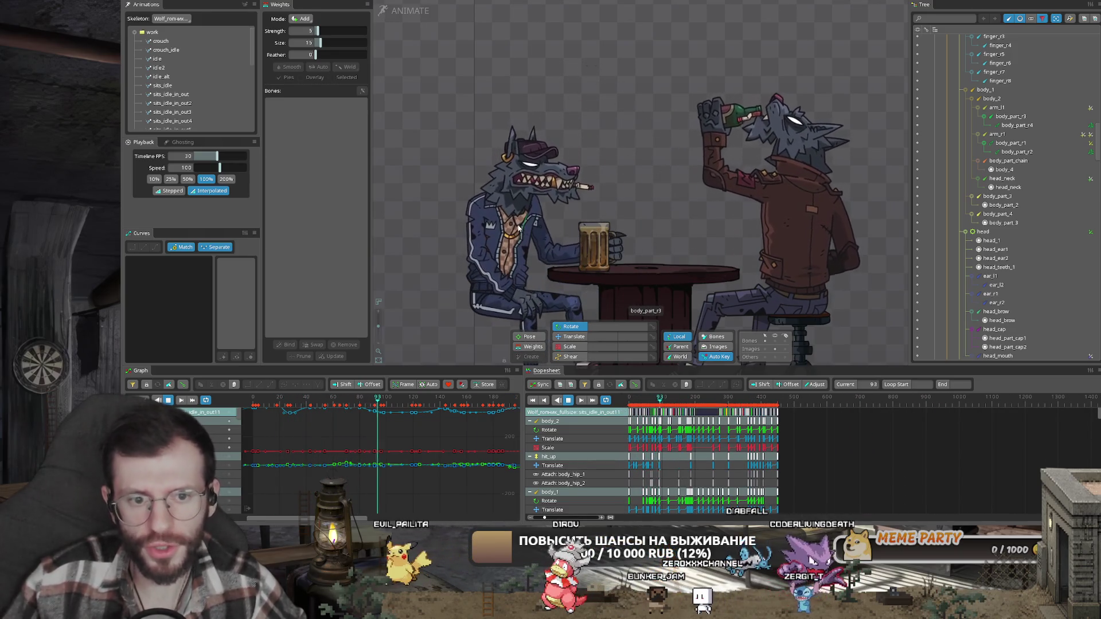
scroll(617, 223, "down", 2)
left_click_drag(617, 222, 585, 226)
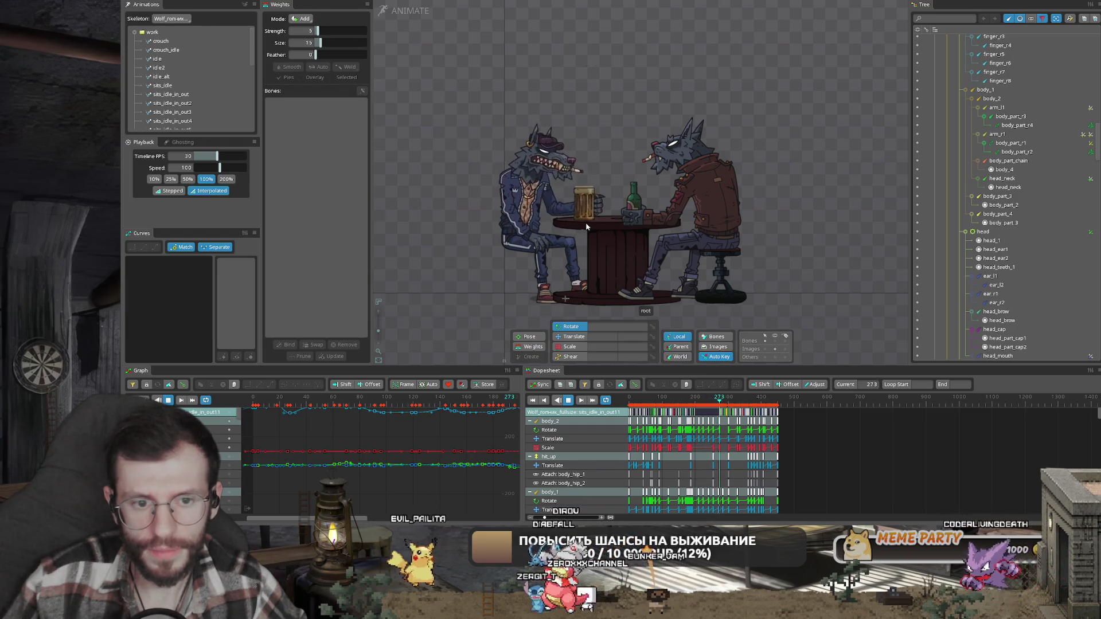
key("space")
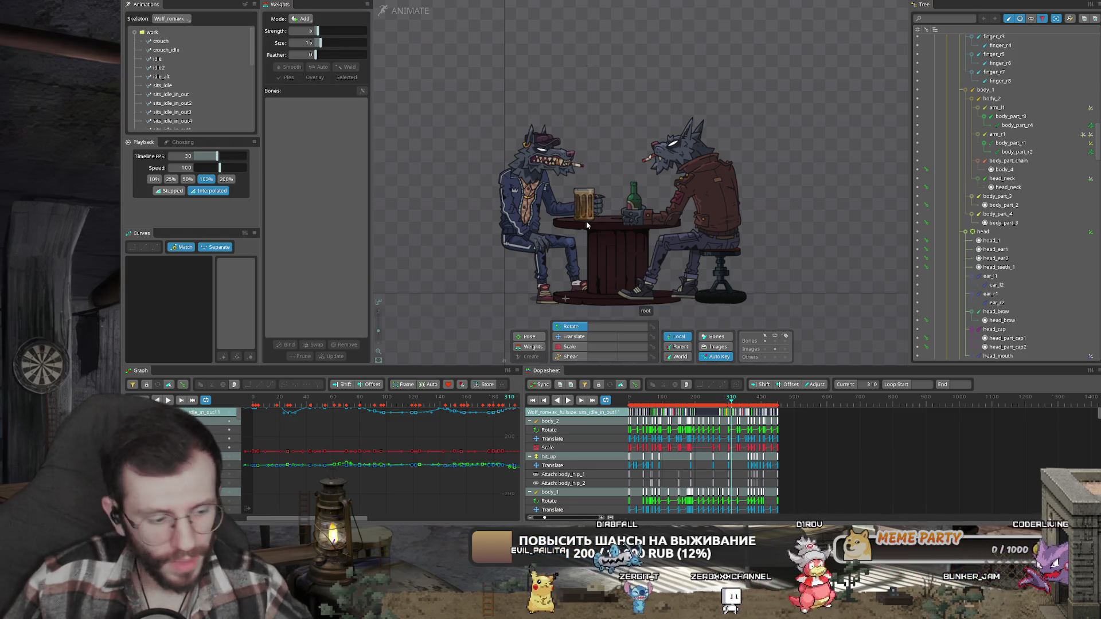
- Replay, stop near frame 270, and scrub the beer-drinking poses around frames 263–270
scroll(627, 137, "up", 4)
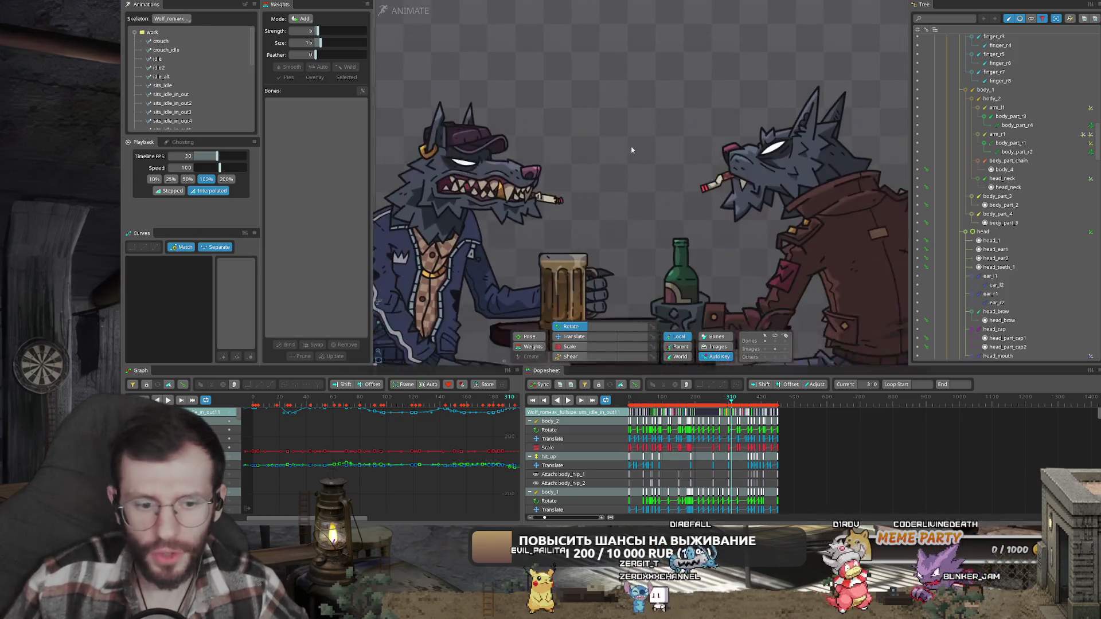
key("space")
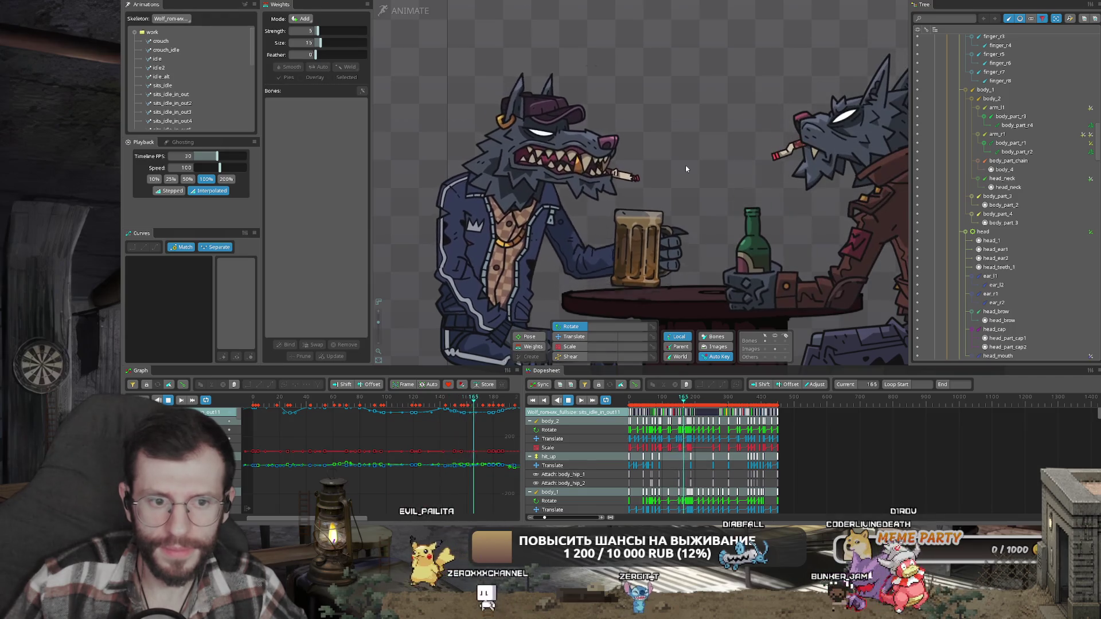
scroll(579, 110, "up", 1)
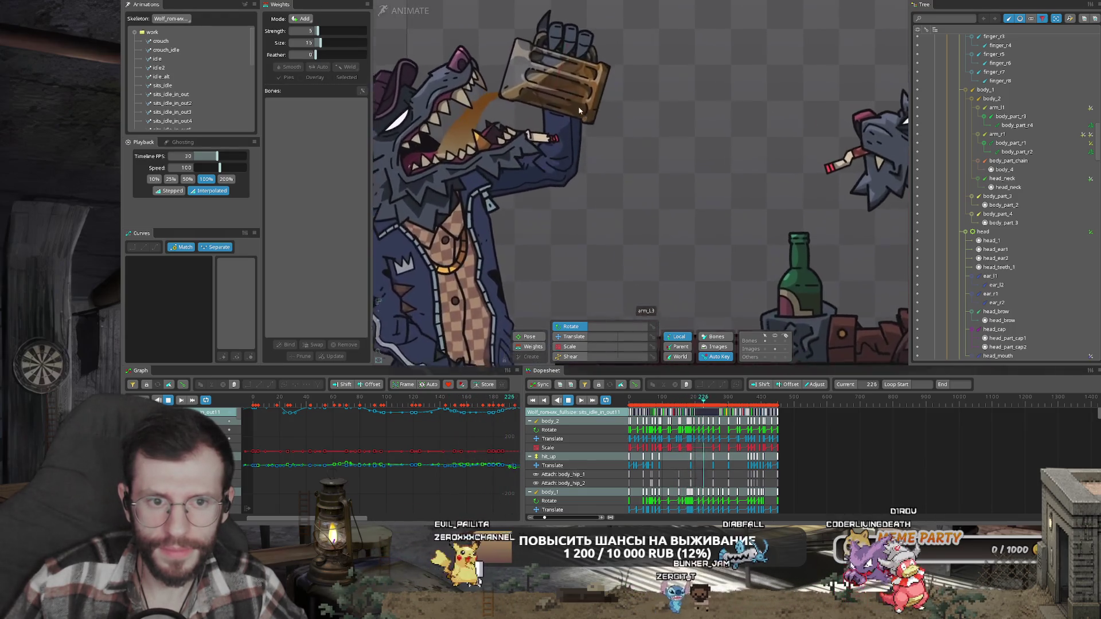
scroll(579, 110, "up", 1)
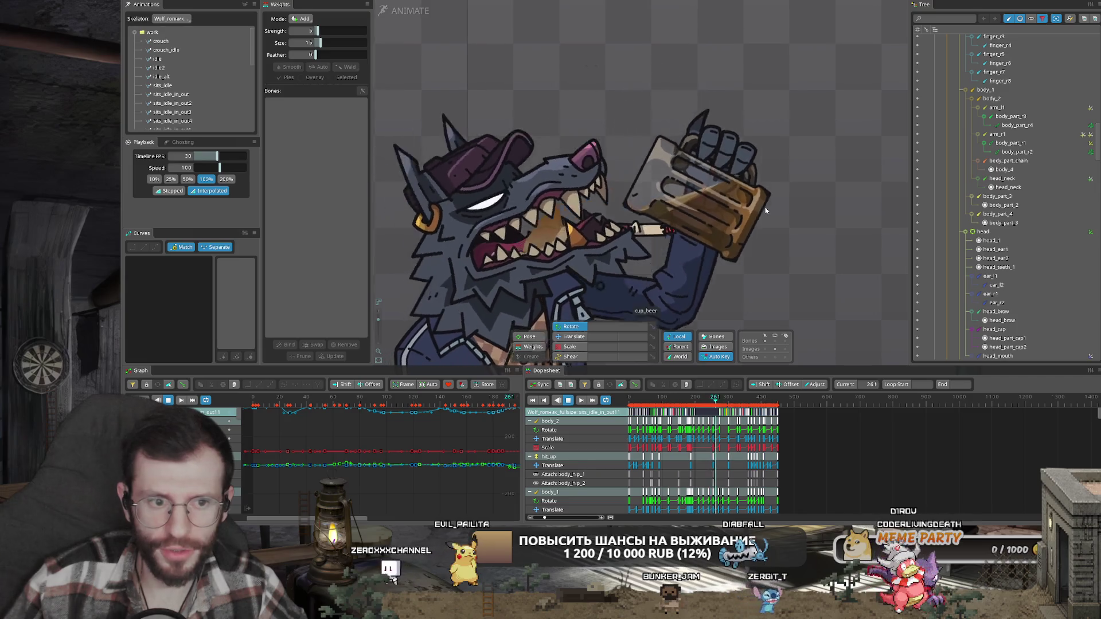
left_click(721, 404)
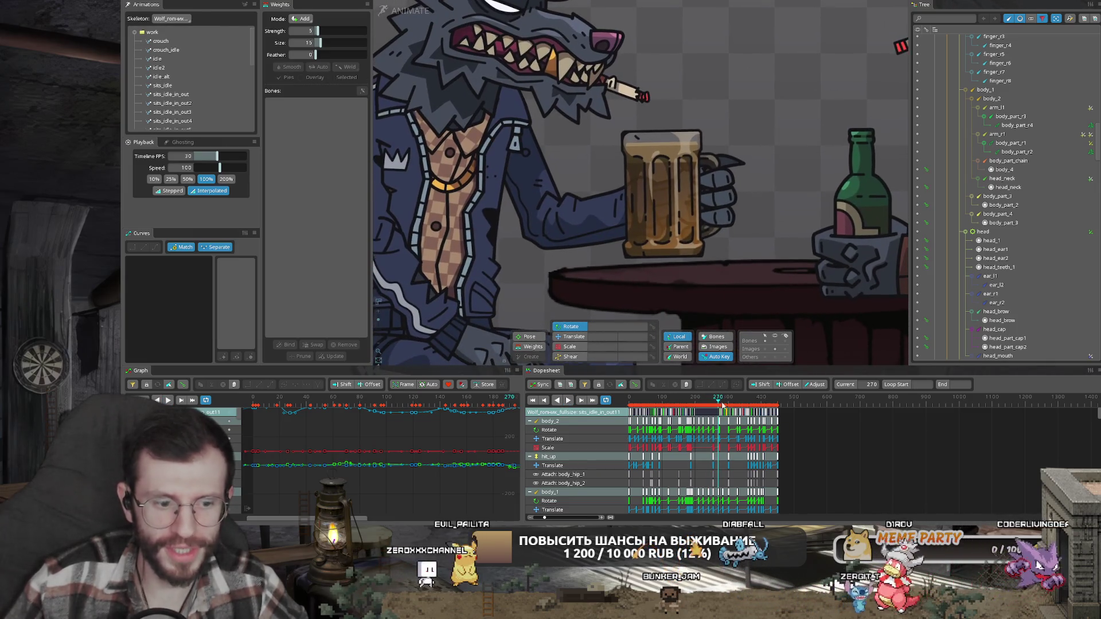
mouse_move(722, 405)
left_mouse_down()
mouse_move(711, 407)
mouse_move(717, 246)
left_mouse_up()
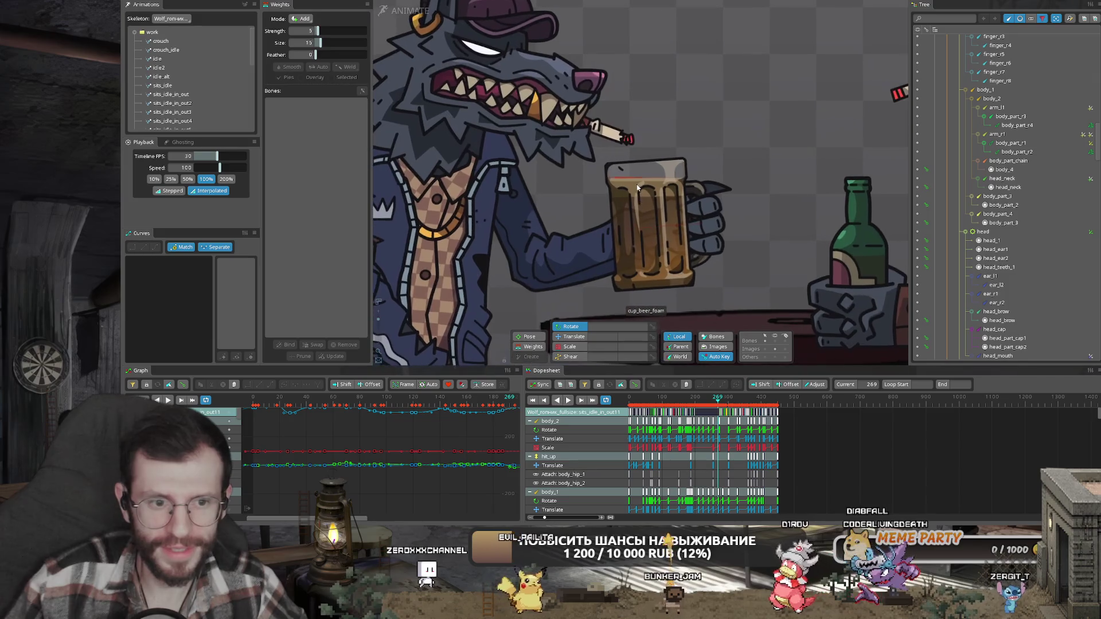
- Select cup_beer_foam, copy its frame-274 keys and paste them onto frame 270
left_click(637, 187)
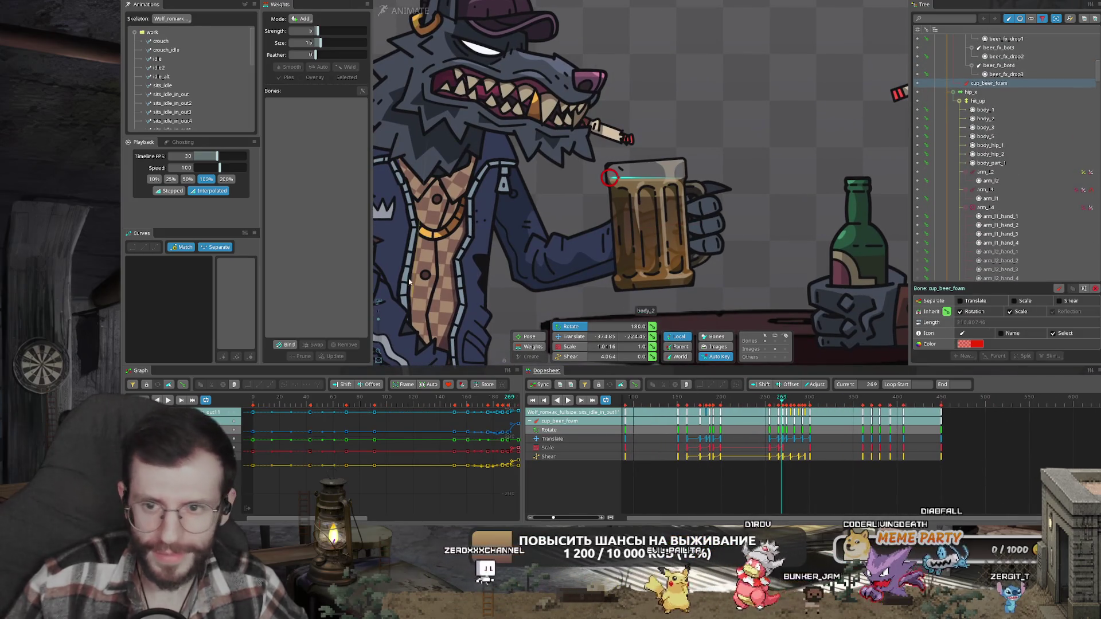
scroll(189, 78, "down", 10)
scroll(746, 206, "up", 3)
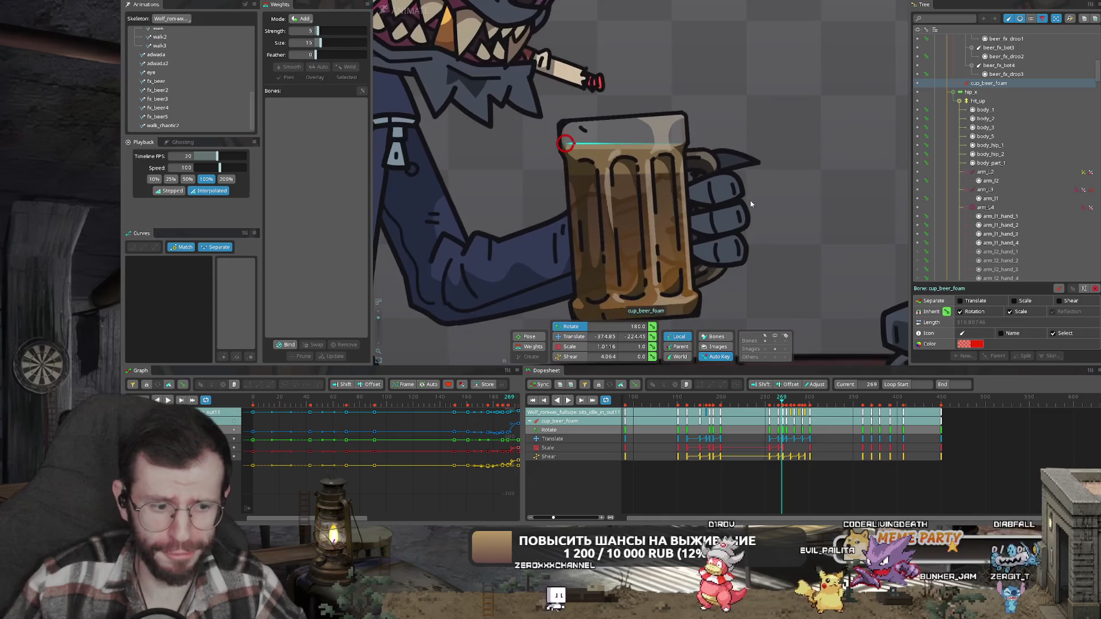
scroll(783, 406, "up", 3)
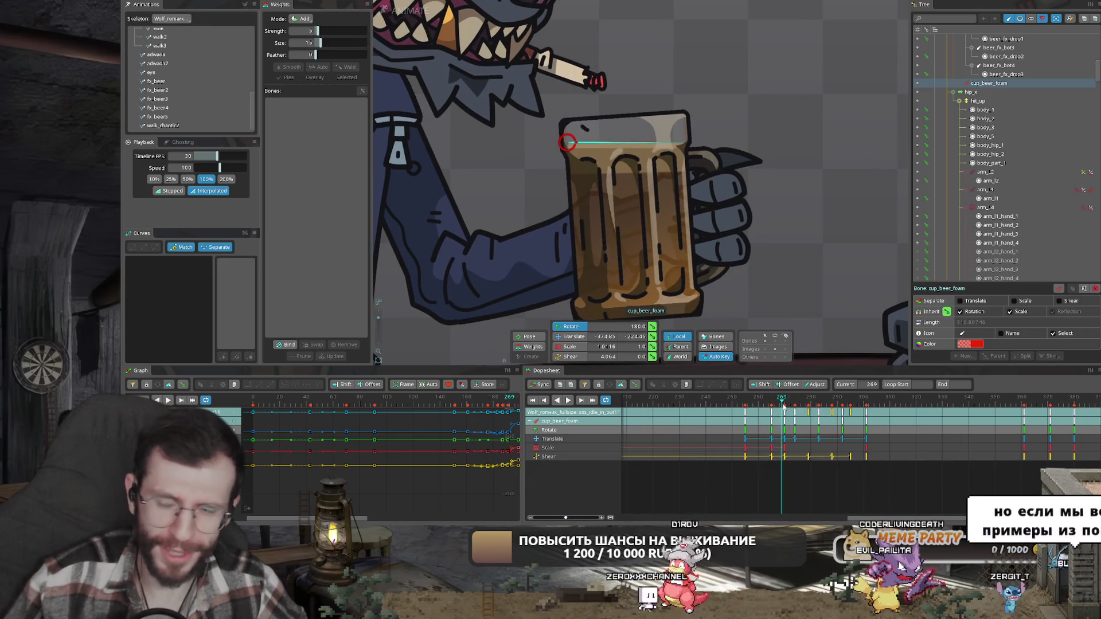
left_click_drag(783, 405, 789, 406)
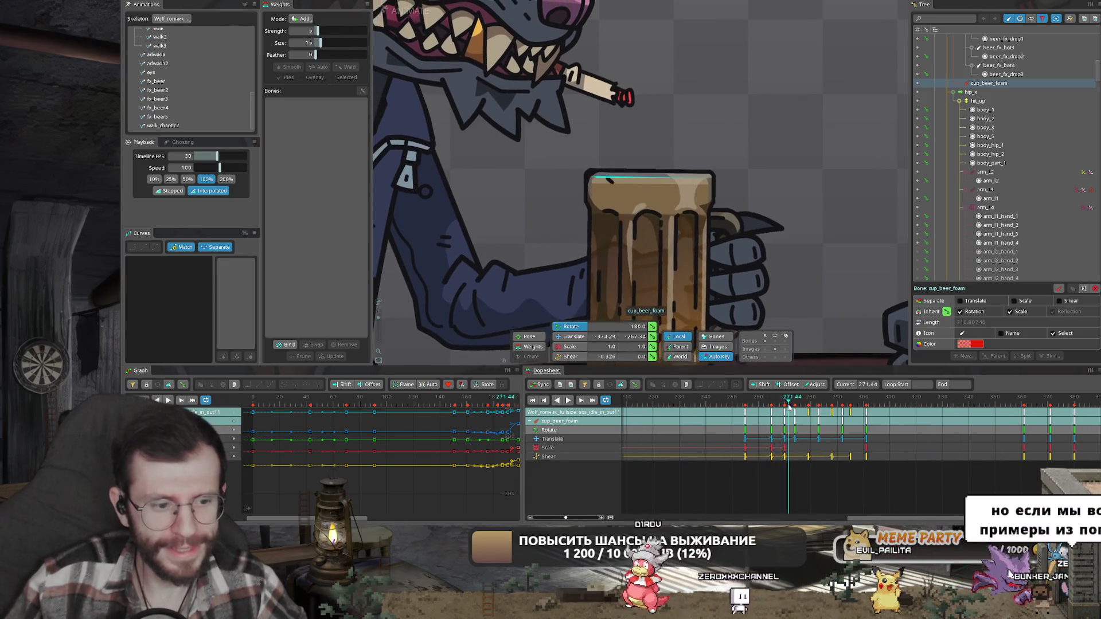
left_click(771, 406)
left_click(771, 421)
key("ctrl+c")
left_click(796, 406)
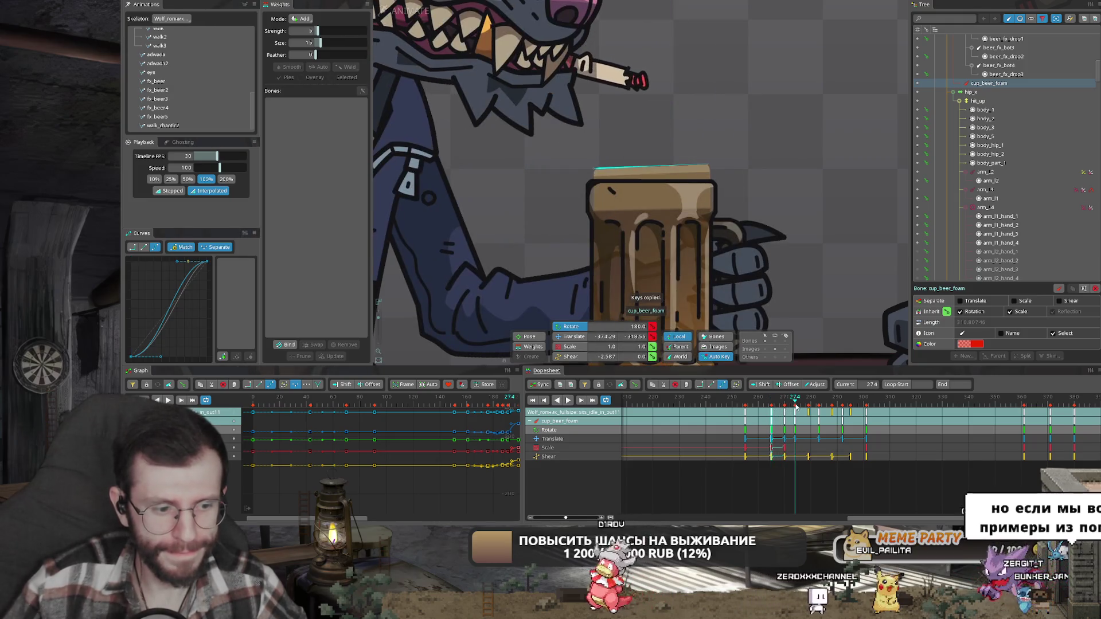
key("ctrl+v")
left_click(785, 400)
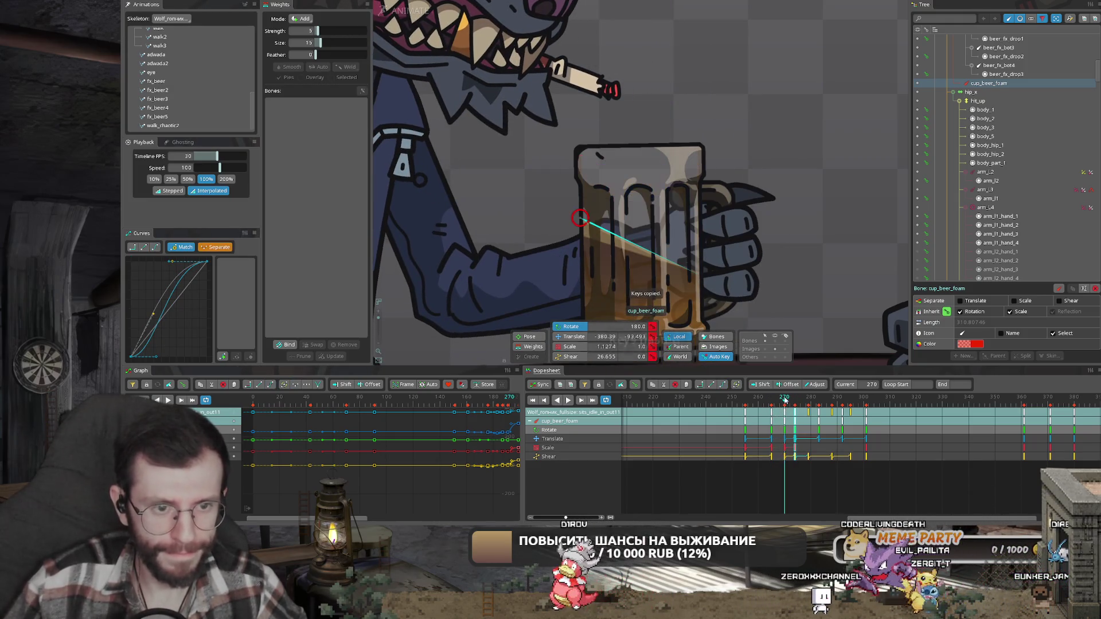
key("ctrl+v")
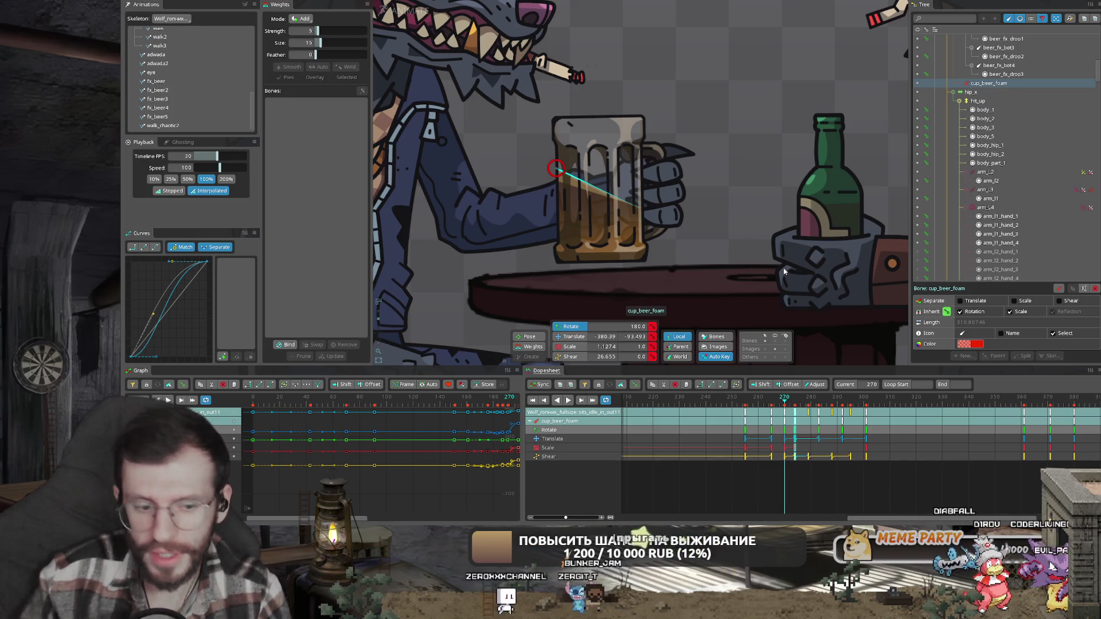
- Scrub frames 266–270 to check the mug motion, then switch to the Remove Child website
left_click(774, 405)
left_click_drag(773, 404, 785, 414)
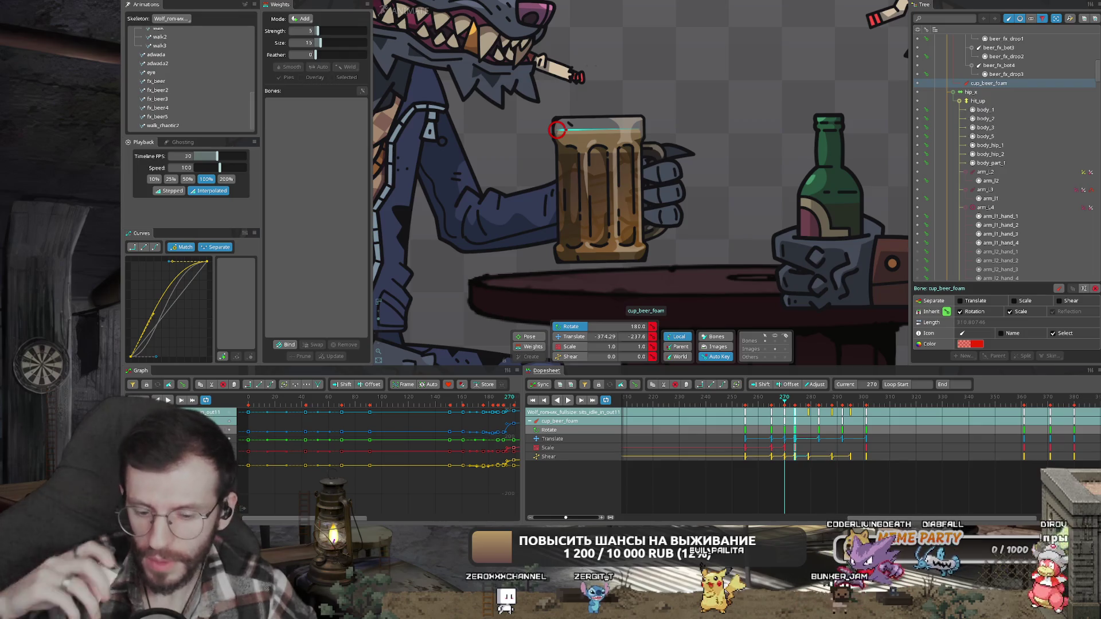
key("alt+Tab")
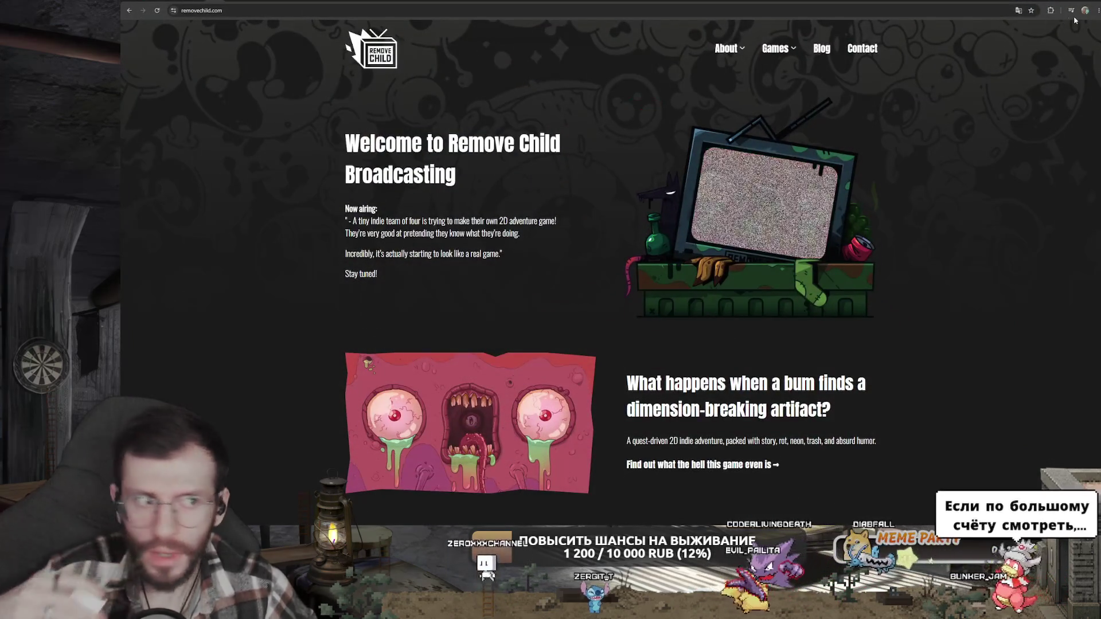
- Open a new Chrome tab with the Google start page
left_click(1055, 1)
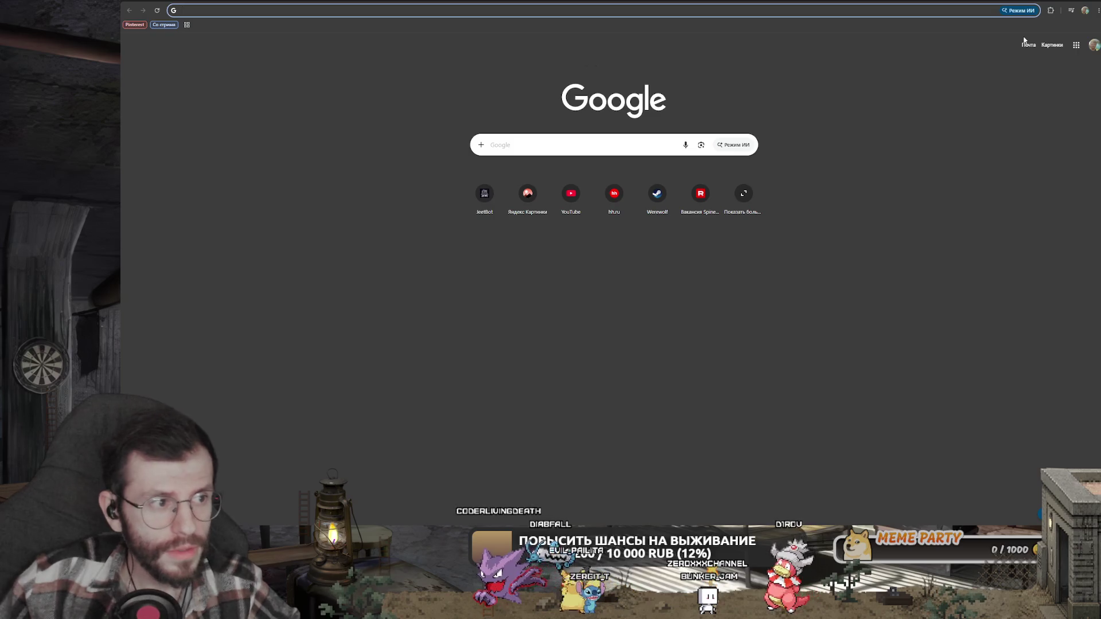
- Search Google for 'антропоморфный', then open a blank tab and return to Spine
type("ан")
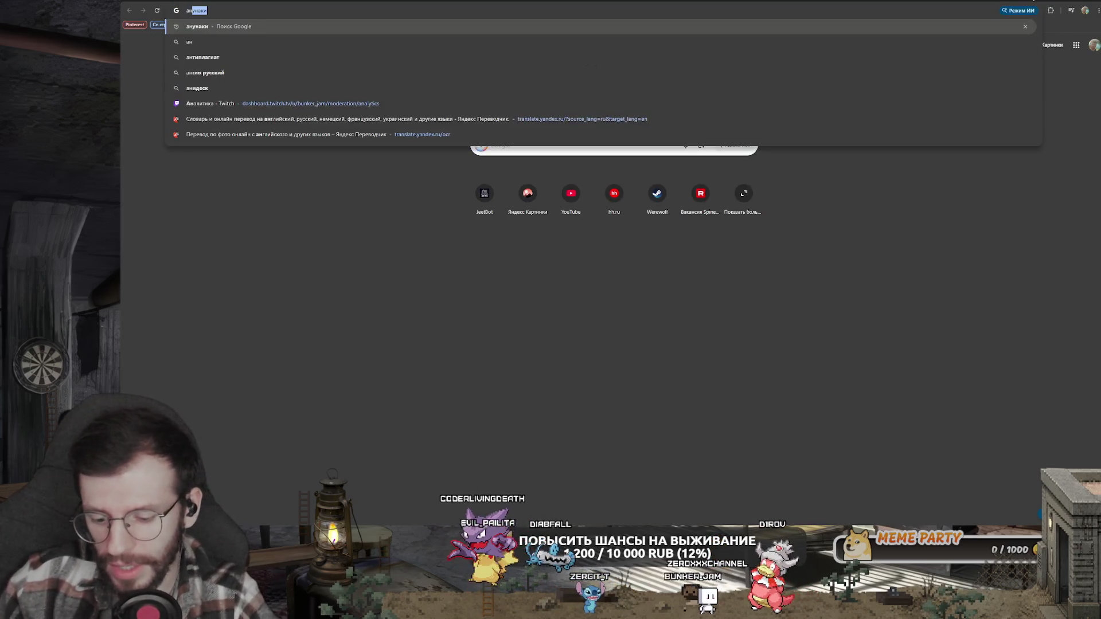
type("тропоморф")
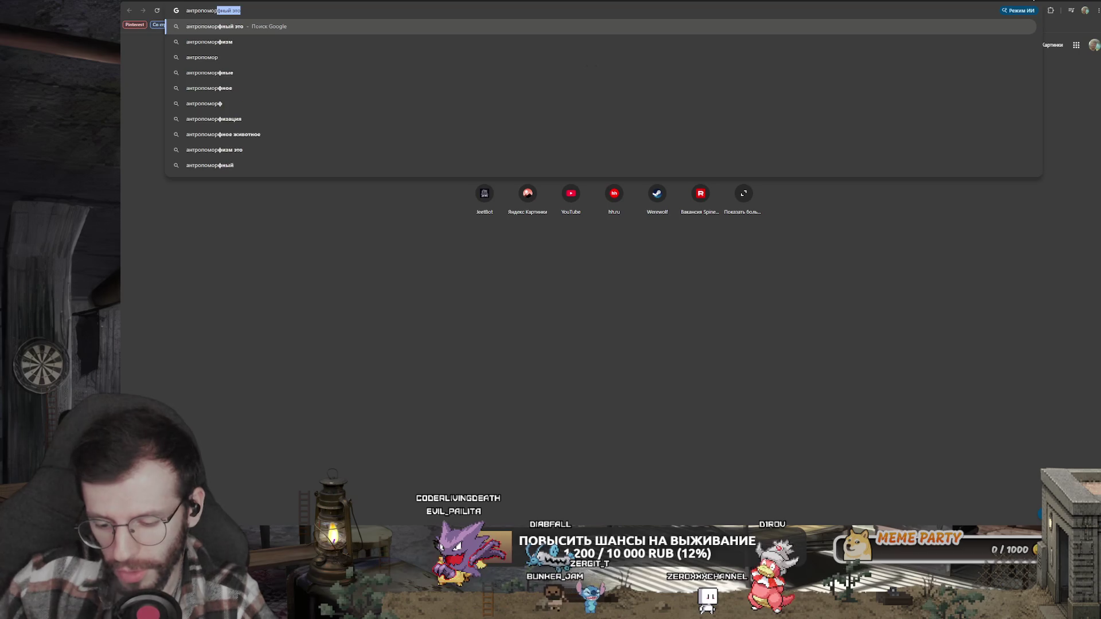
type("ны")
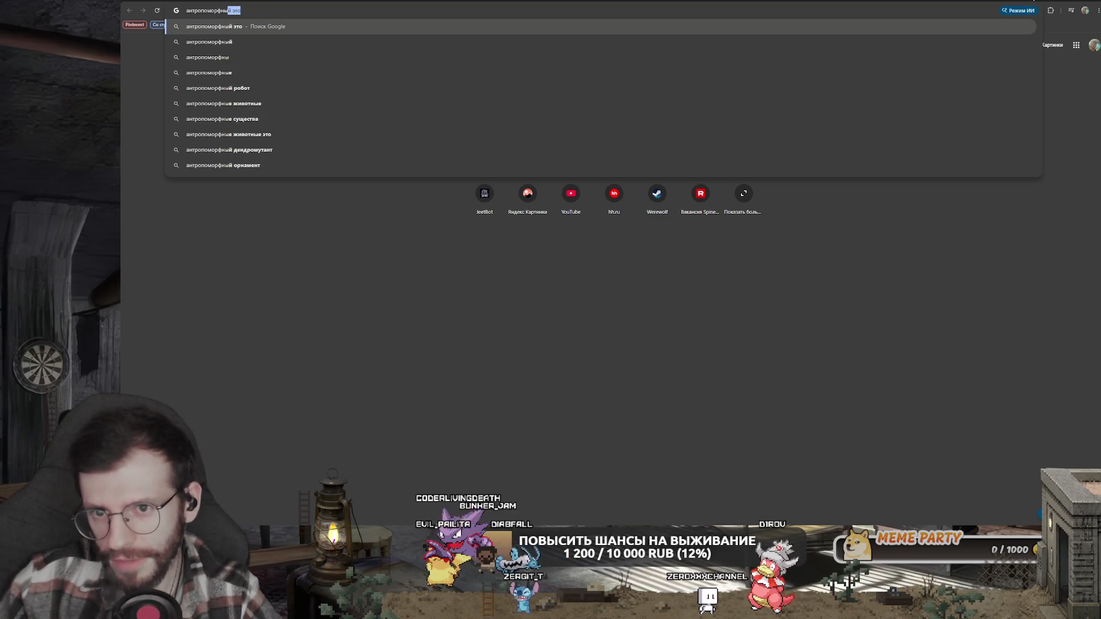
type("й это")
key("Return")
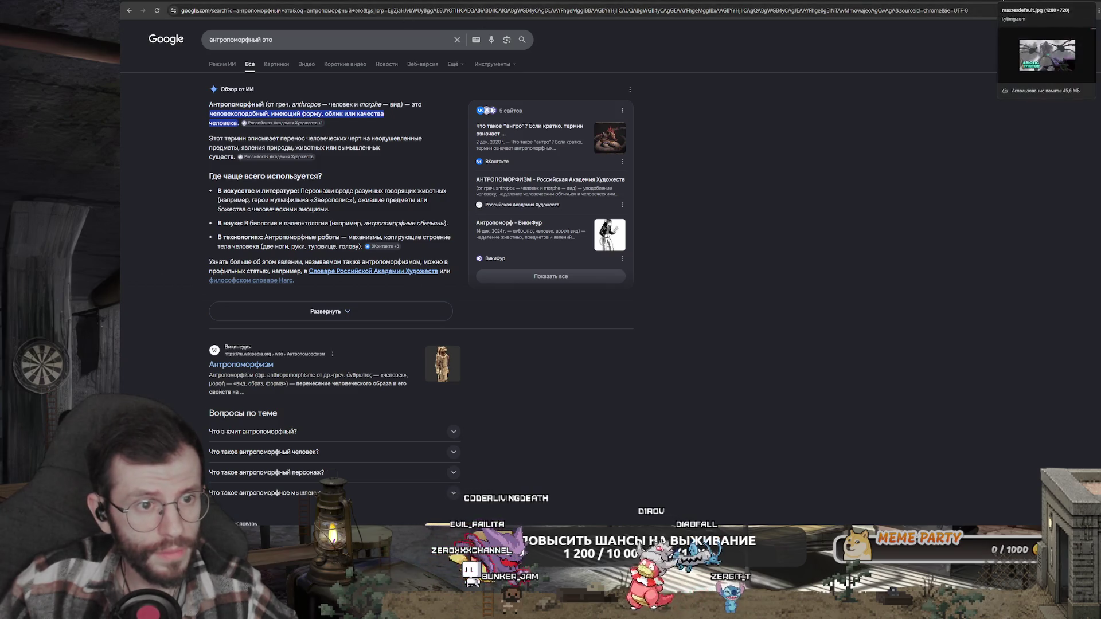
key("ctrl+t")
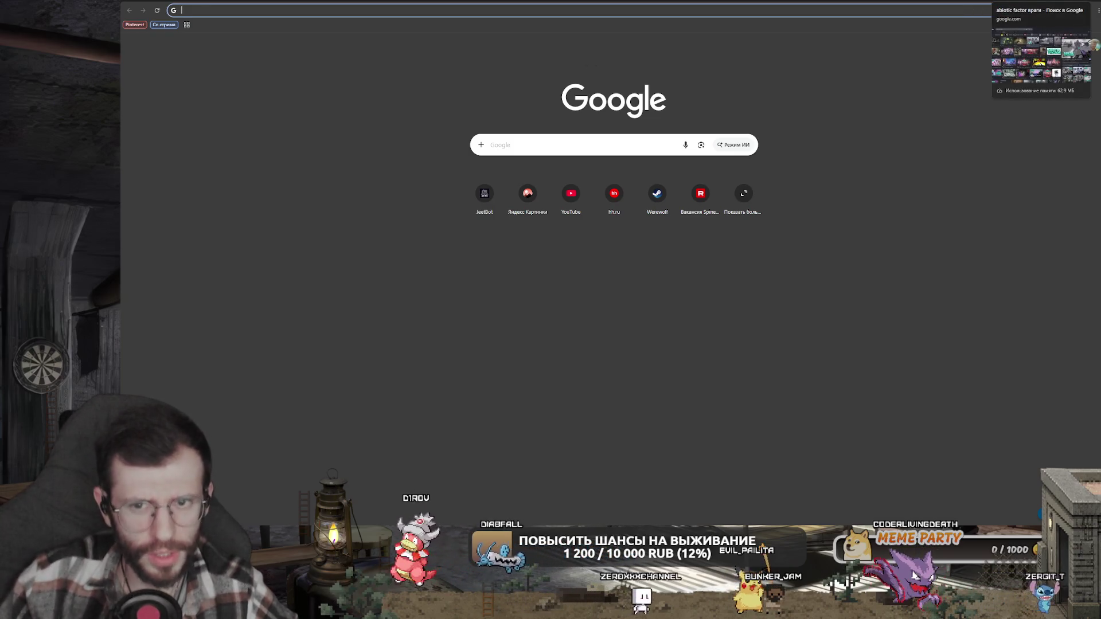
left_click(764, 133)
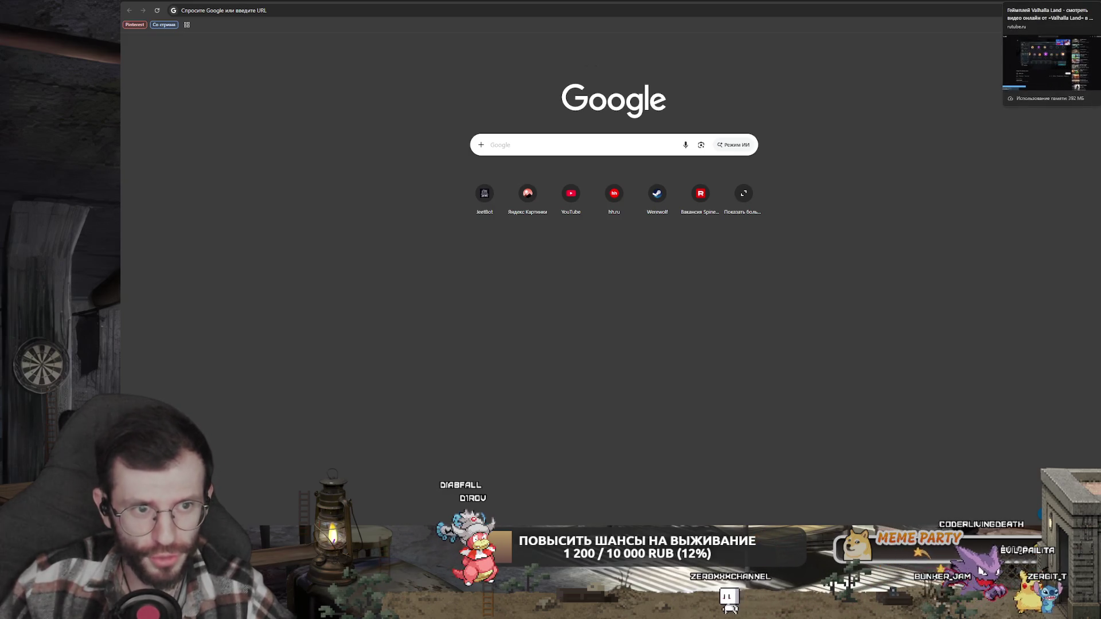
key("alt+Tab")
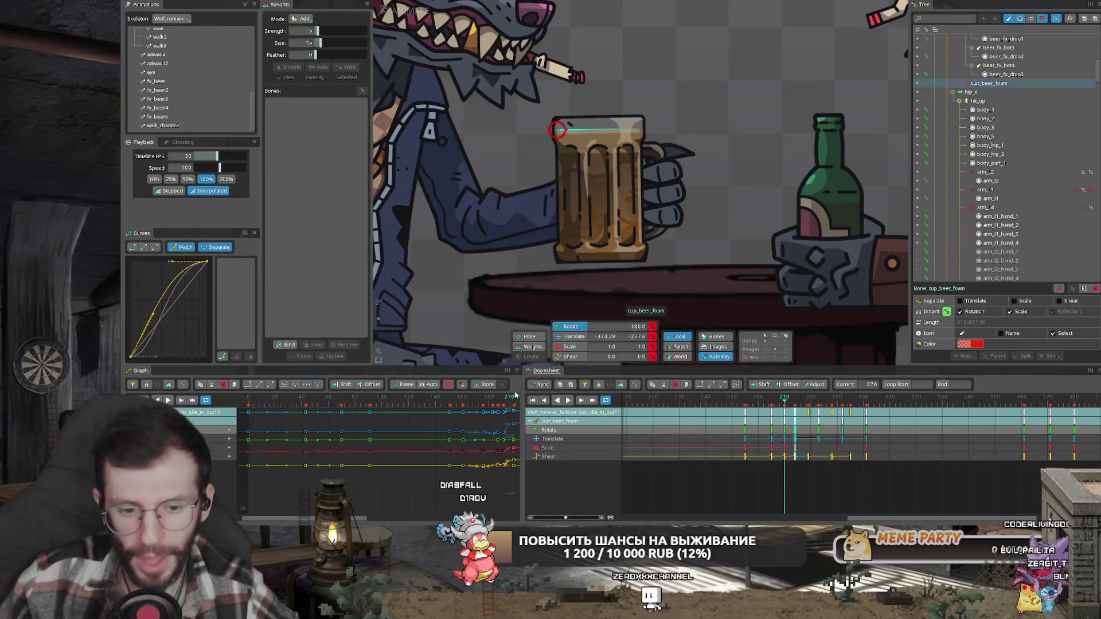
- Play the drinking animation from frame 270, then reverse it and replay from frame 244
left_click(568, 400)
scroll(619, 209, "down", 3)
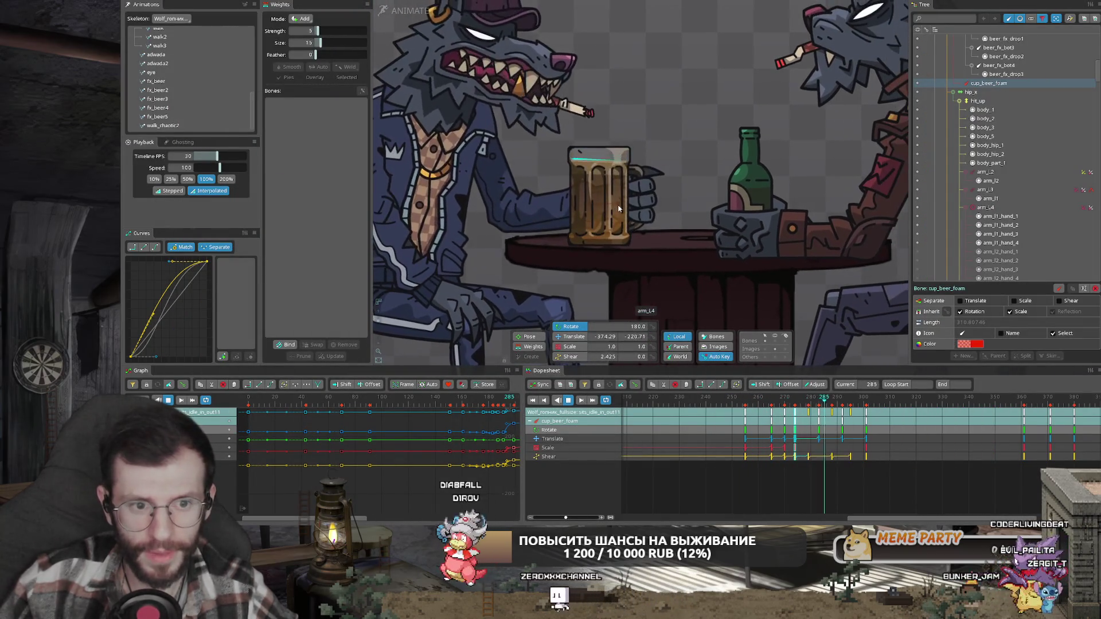
left_click(789, 397)
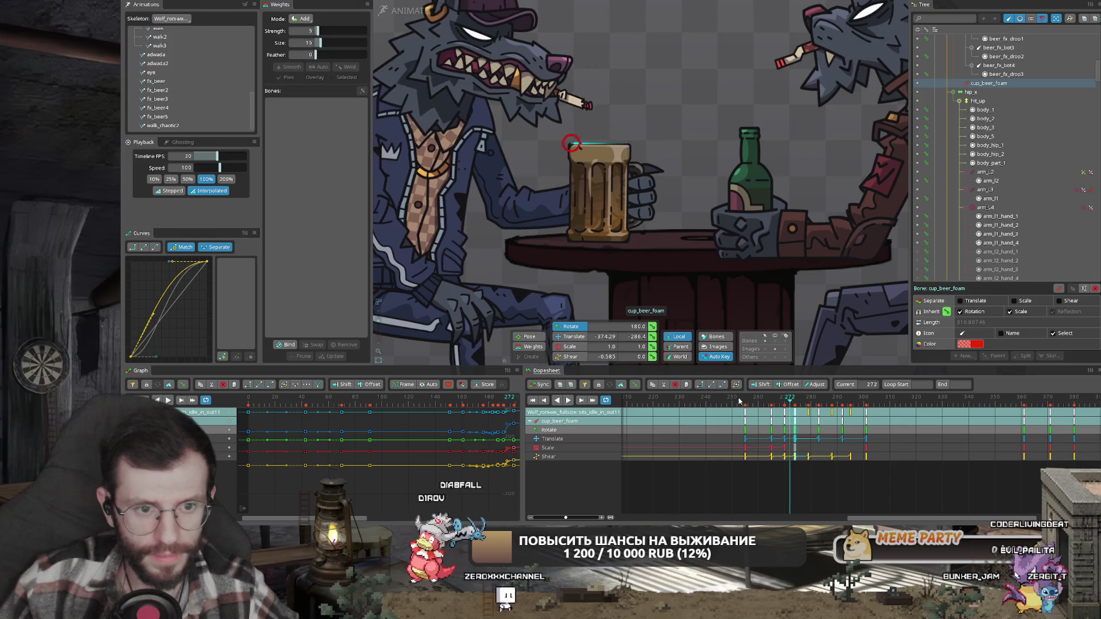
key("space")
scroll(620, 187, "down", 3)
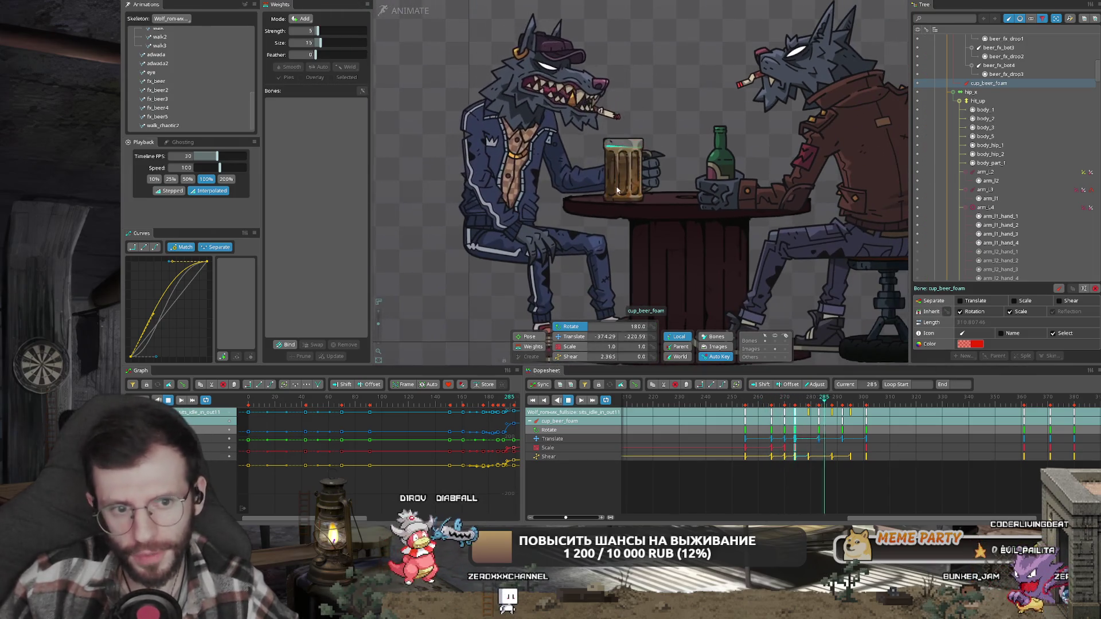
scroll(789, 401, "down", 2)
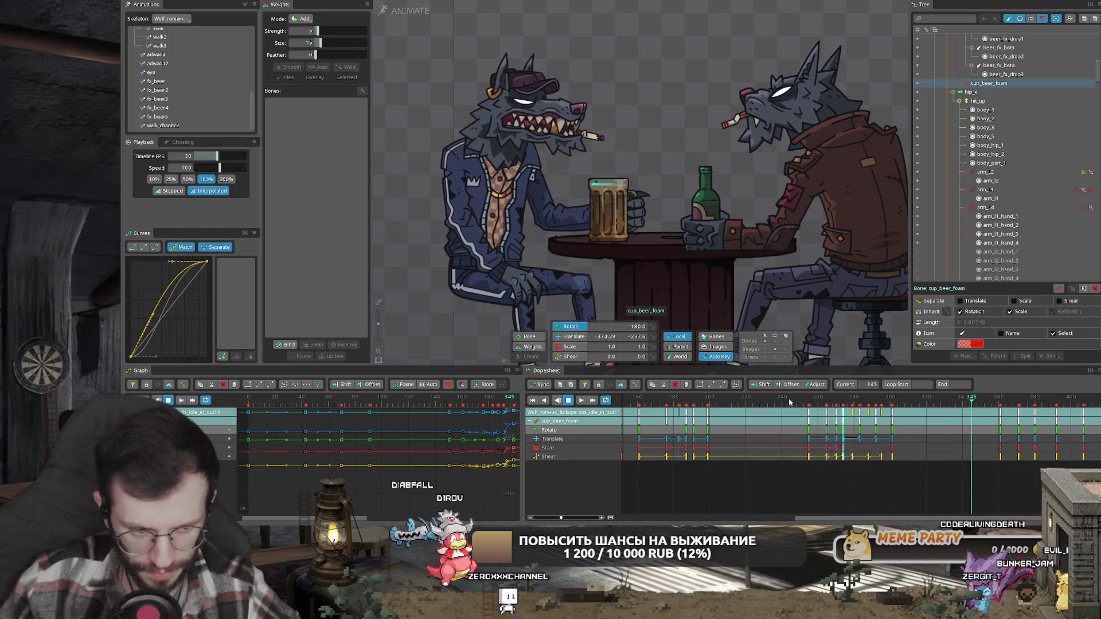
key("j")
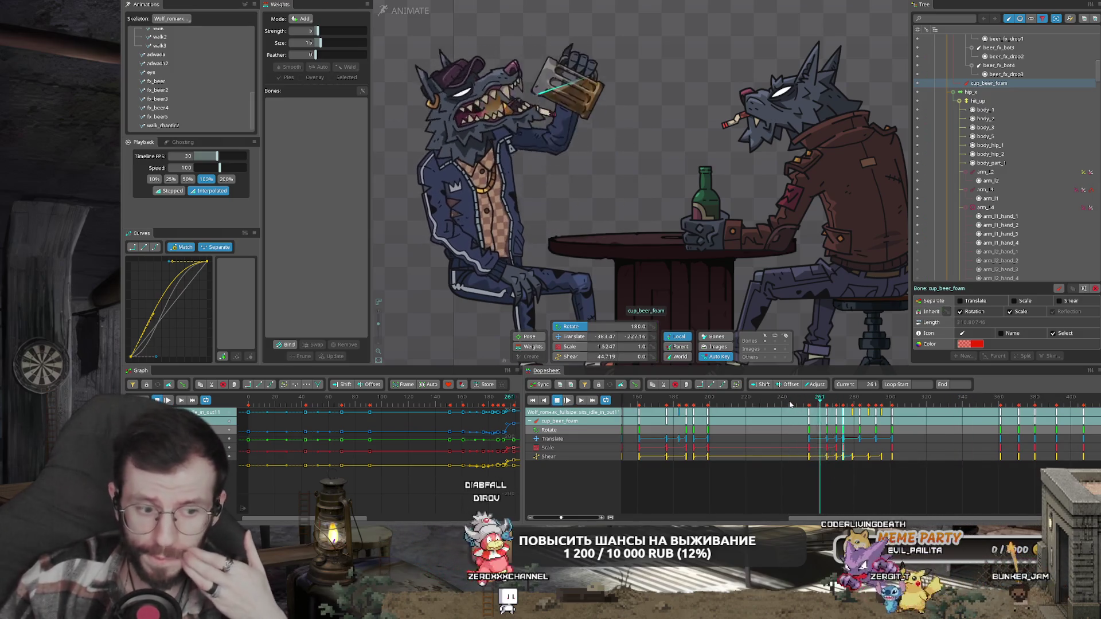
left_click(789, 404)
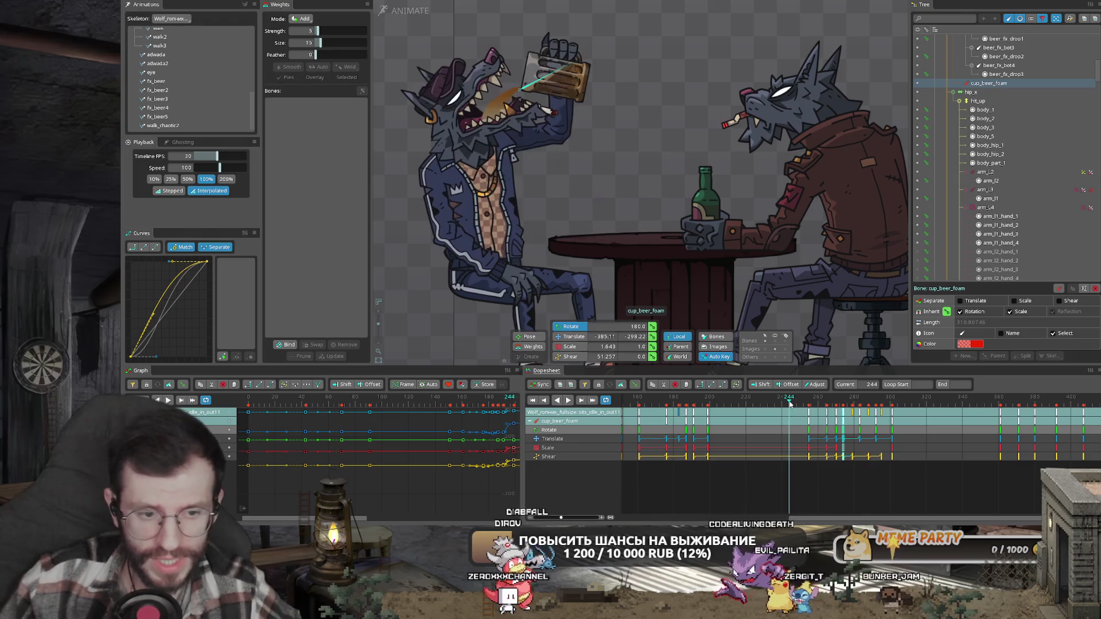
key("l")
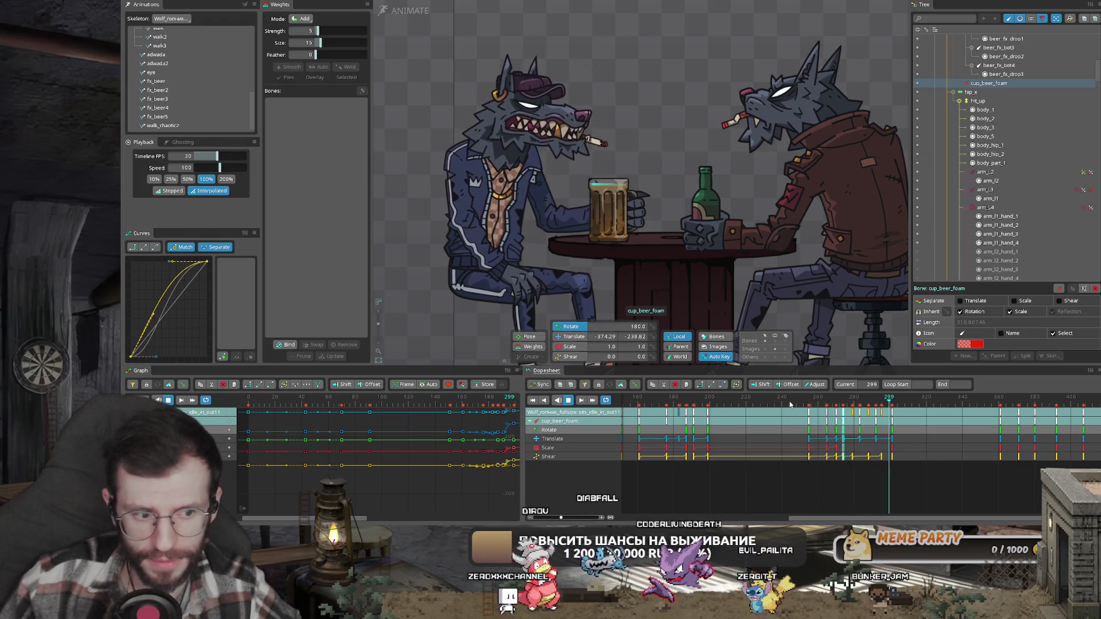
key("k")
- Scrub back near the start and play through frames 34–221 and 131–237
scroll(790, 404, "down", 3)
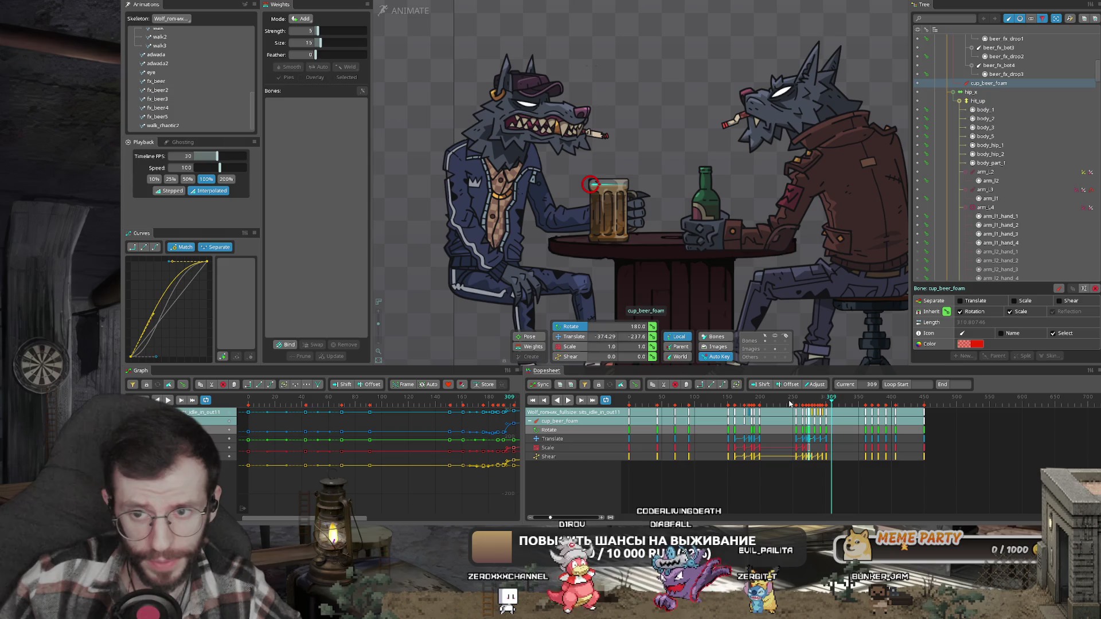
left_click_drag(790, 404, 666, 400)
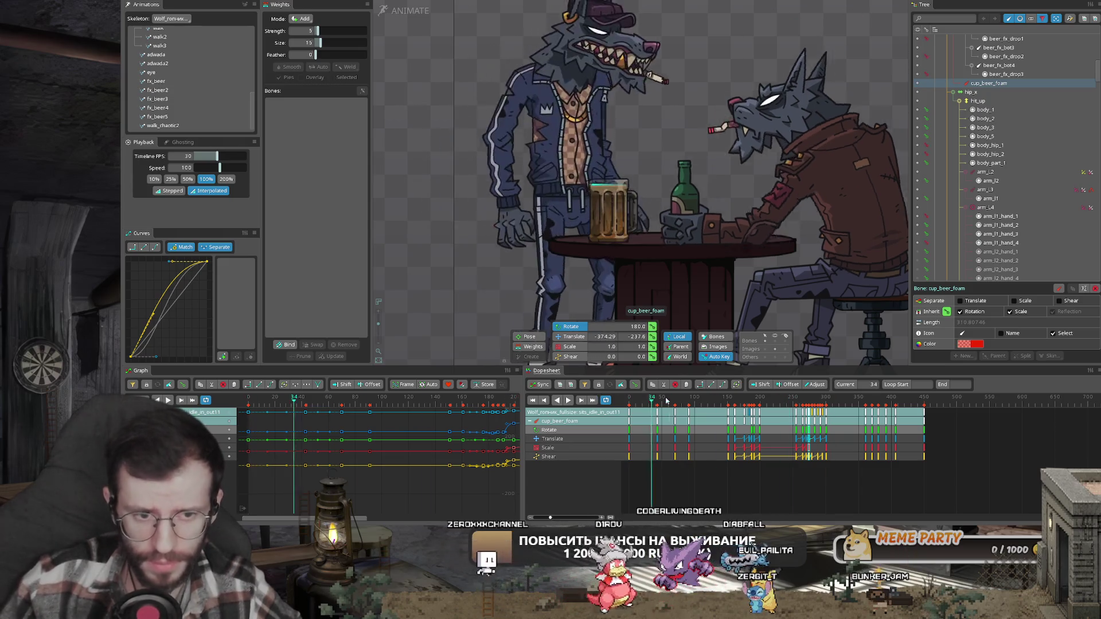
key("l")
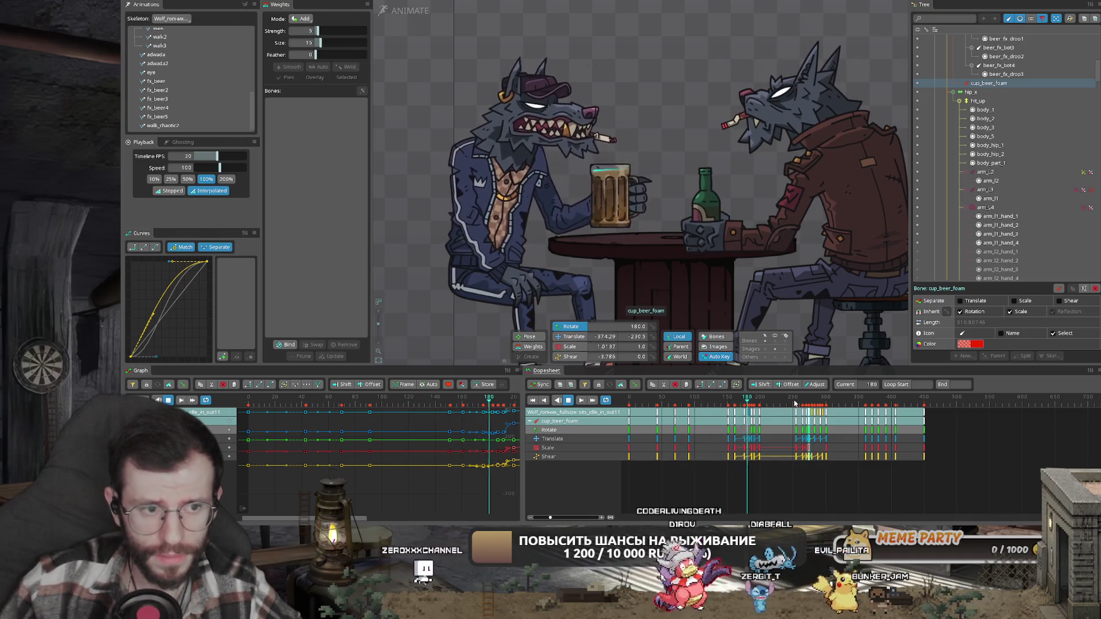
key("k")
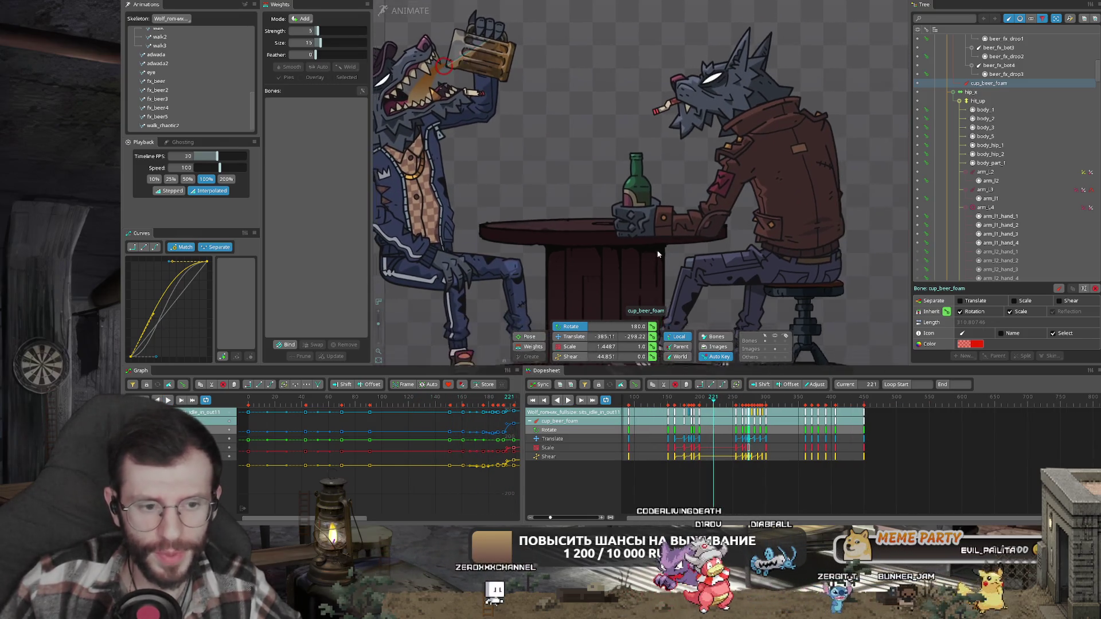
left_click_drag(682, 405, 654, 406)
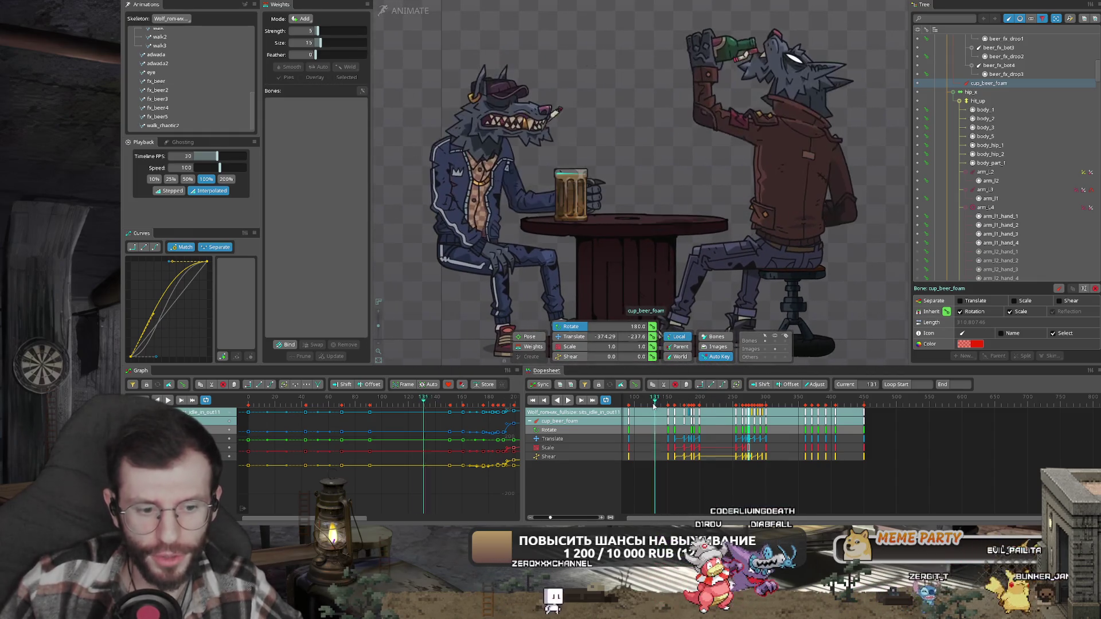
key("l")
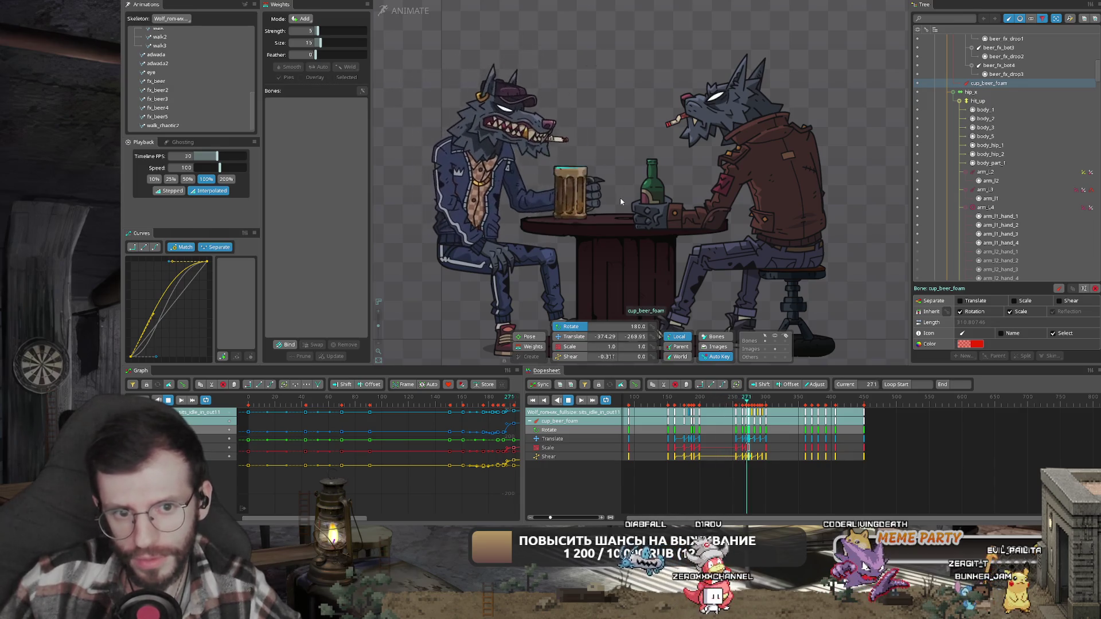
left_click(727, 403)
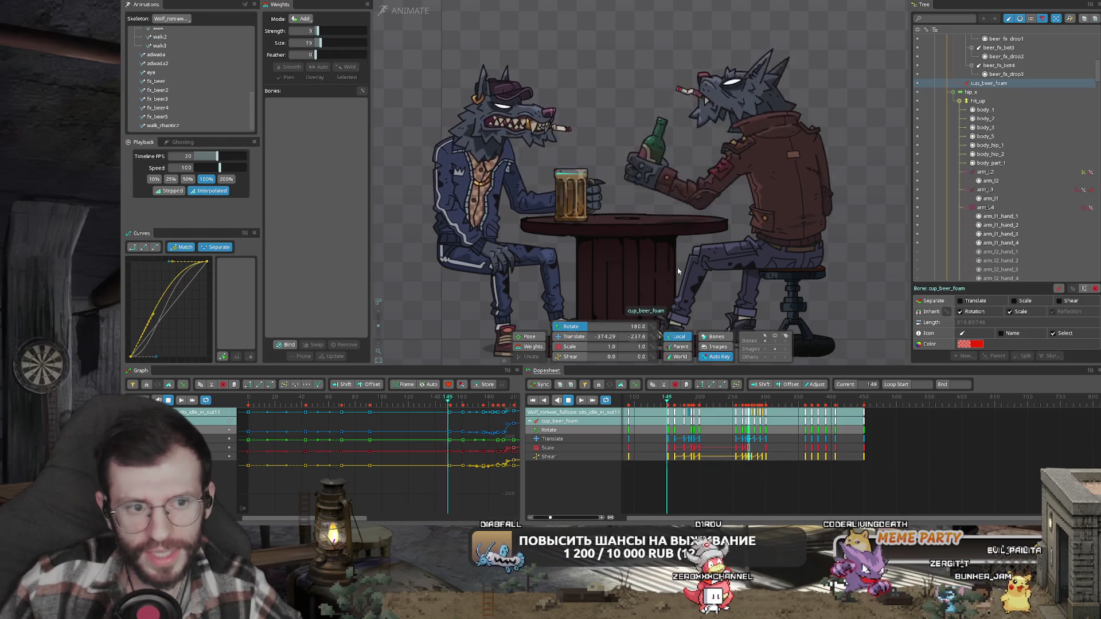
- Step through frames 135–152 to inspect the right wolf raising and lowering the bottle
left_click(660, 404)
left_click(661, 404)
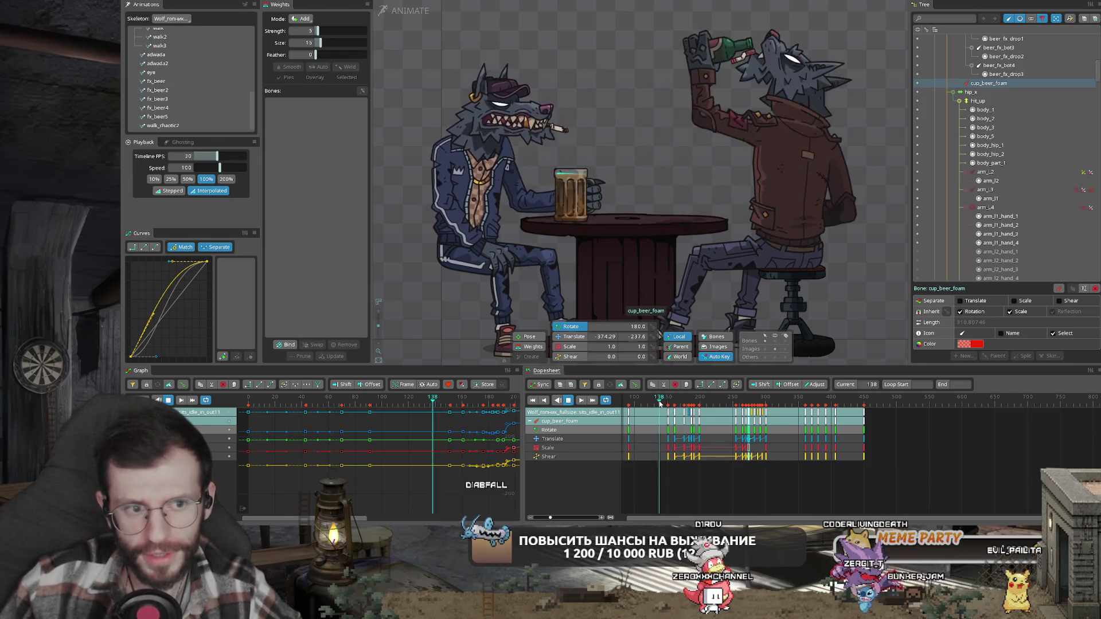
left_click_drag(658, 400, 659, 403)
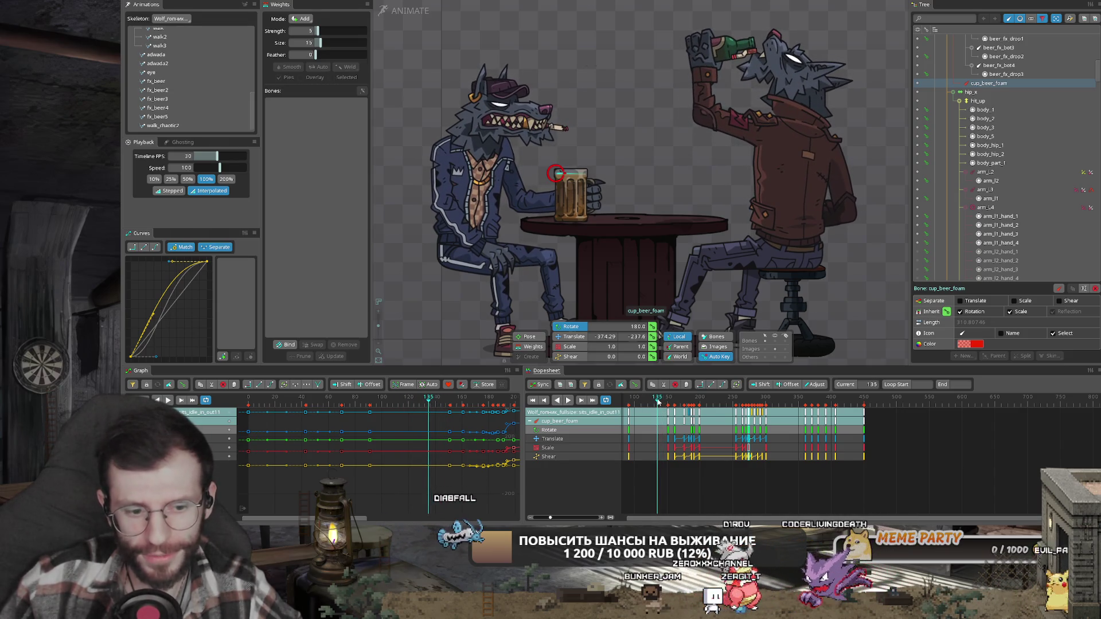
key("Right")
key("Right")
key("Right")
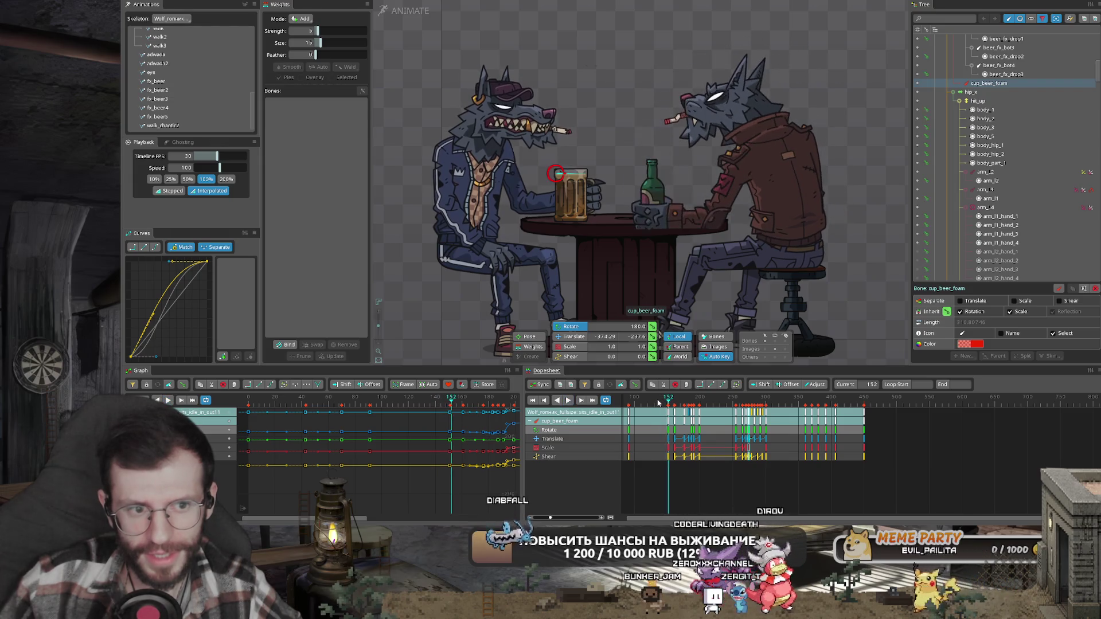
left_click(661, 404)
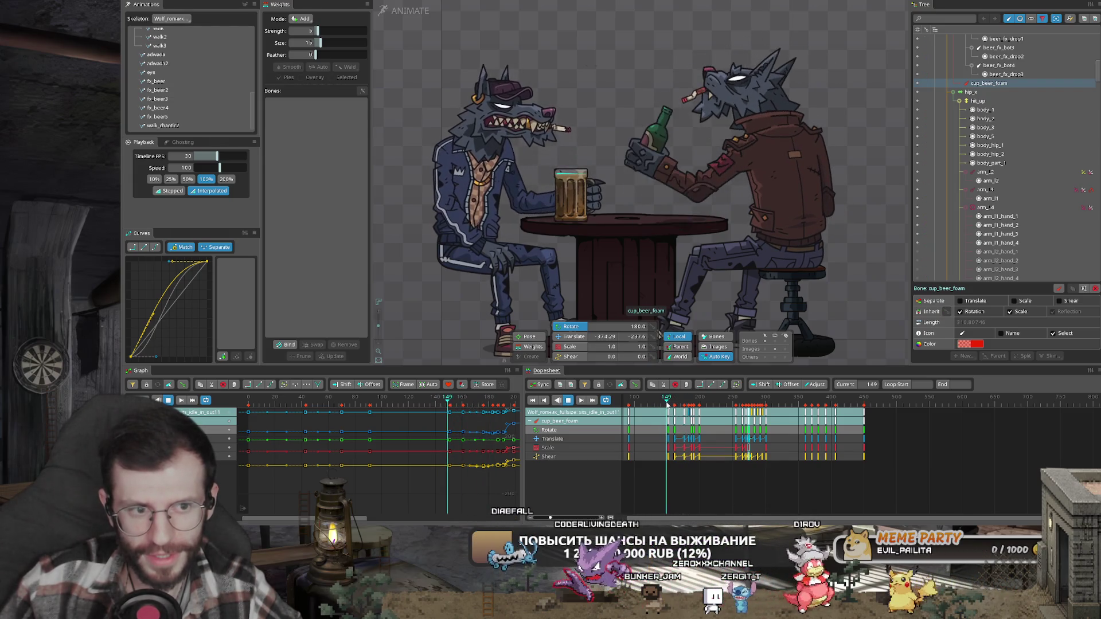
left_click_drag(661, 404, 653, 406)
key("Right")
key("Right")
key("Right")
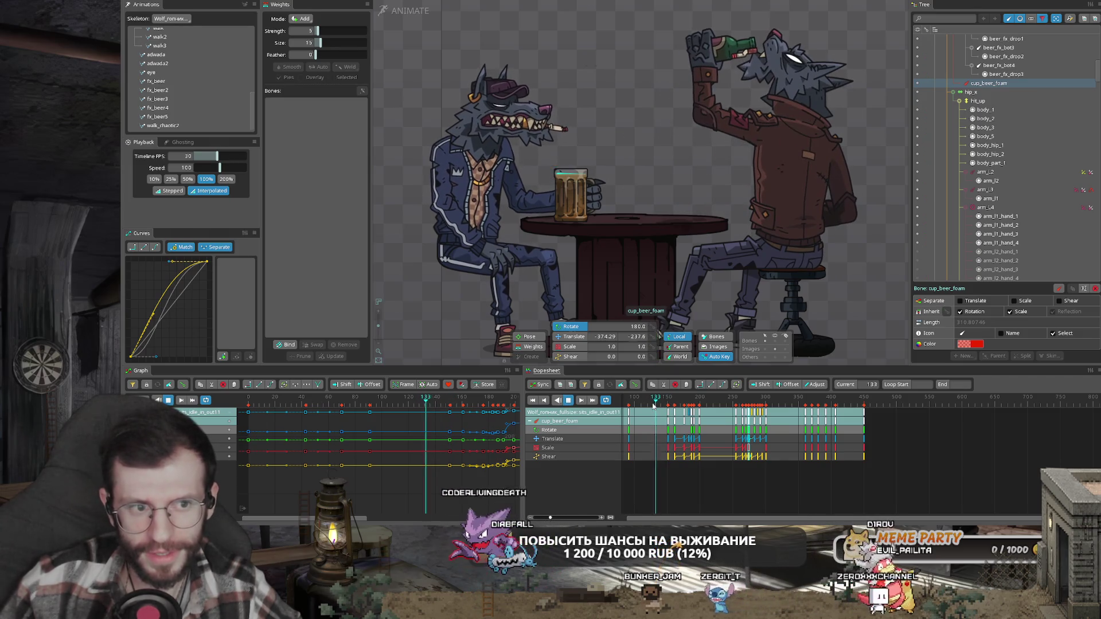
key("space")
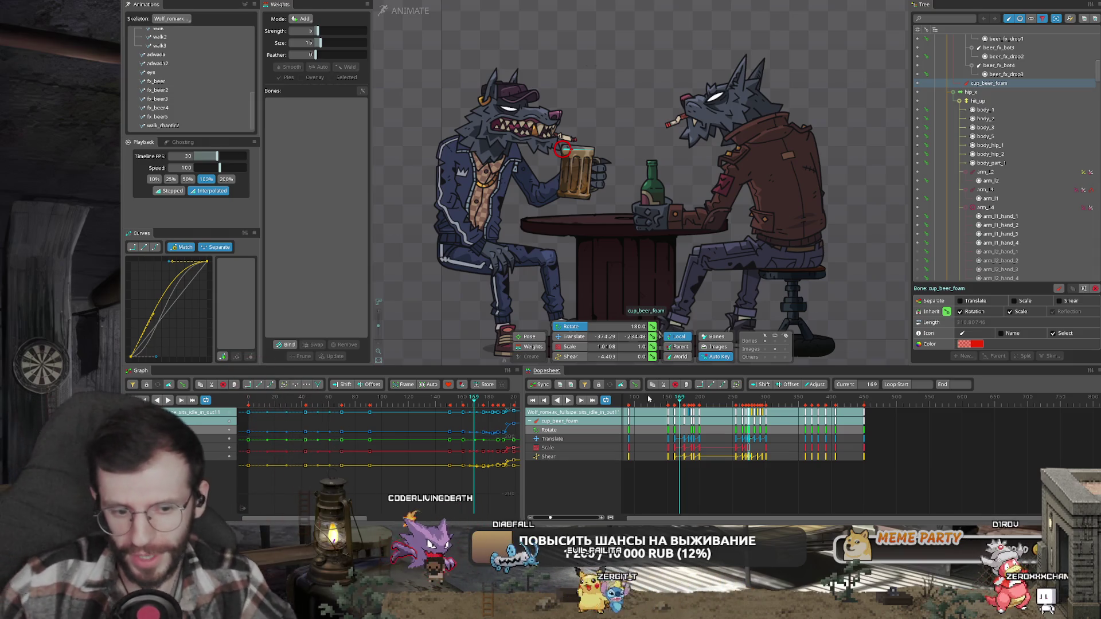
- Play from about frame 96, then switch to the seated wolf's crouch_idle_in_out12 animation
left_click(626, 398)
key("space")
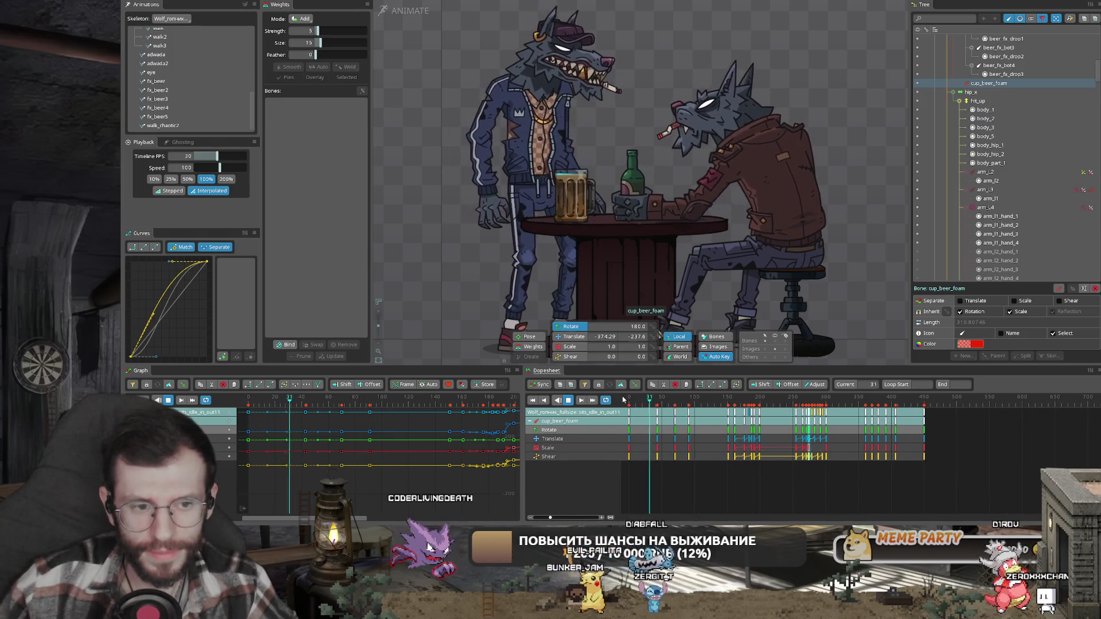
key("space")
mouse_move(659, 399)
left_mouse_down()
mouse_move(647, 399)
mouse_move(665, 402)
left_mouse_up()
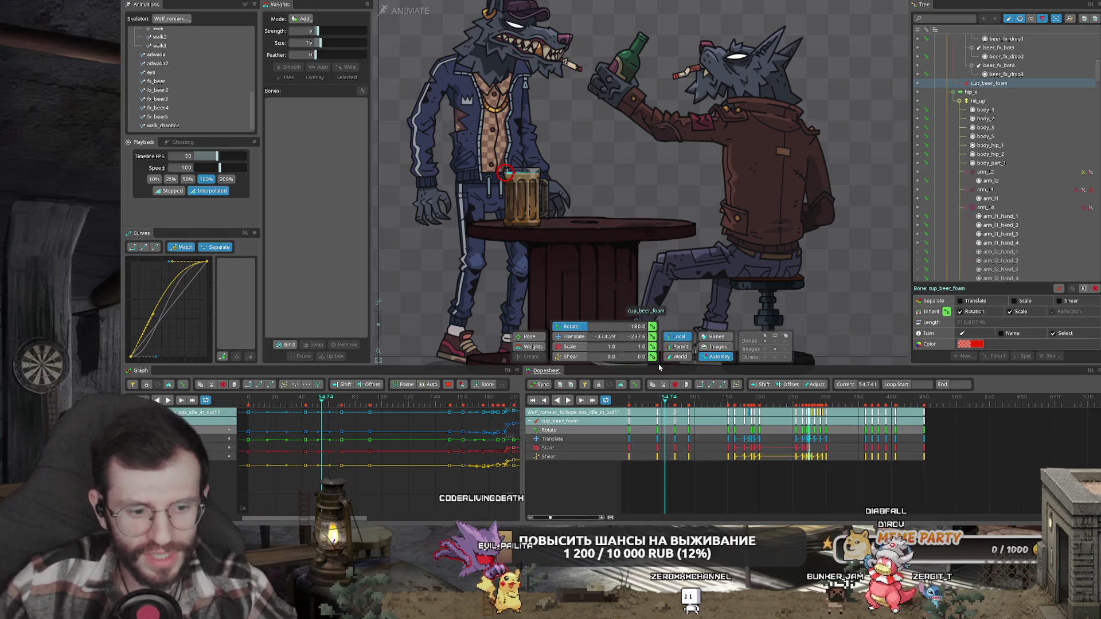
mouse_move(670, 409)
left_mouse_down()
mouse_move(676, 403)
mouse_move(665, 406)
left_mouse_up()
- Select the right wolf's arm bones including arm_L2 and arm_L3, and scrub the bottle raise
left_click(729, 197)
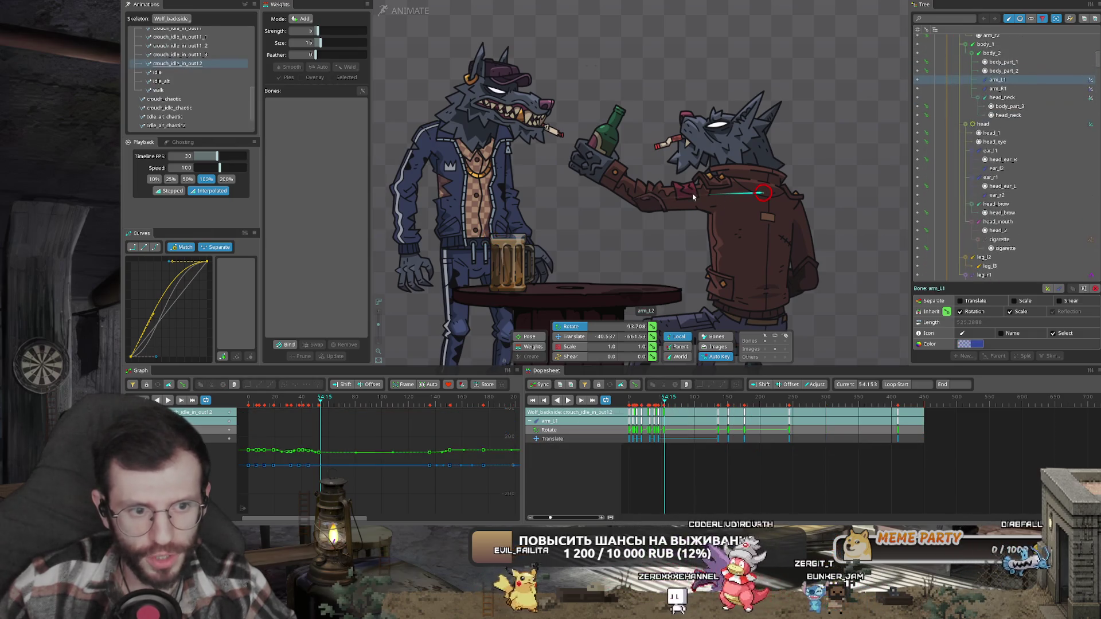
scroll(669, 420, "up", 3)
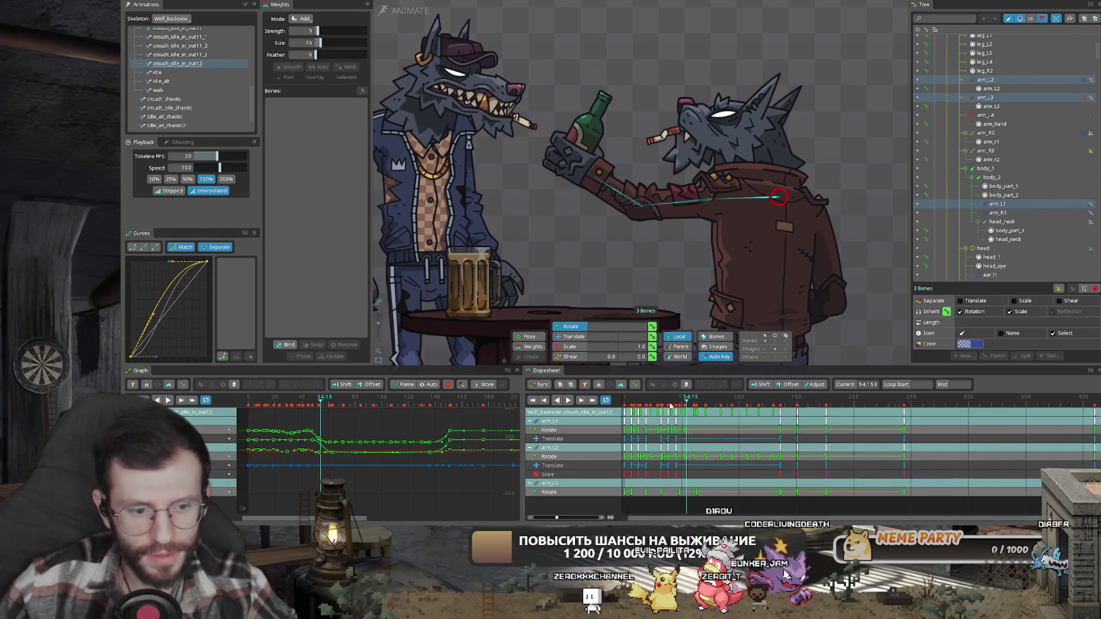
left_click(686, 405)
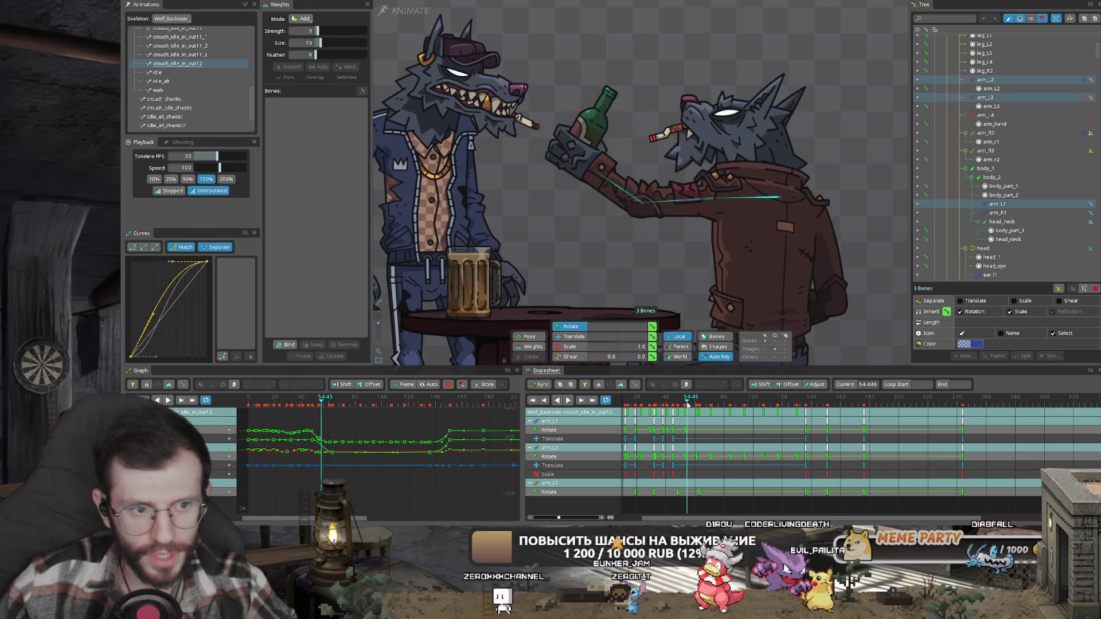
mouse_move(687, 404)
left_mouse_down()
mouse_move(789, 404)
mouse_move(689, 406)
left_mouse_up()
scroll(756, 275, "down", 2)
- Select body_1, body_2 and head_neck, and shift their body keys a few frames later
scroll(755, 290, "up", 2)
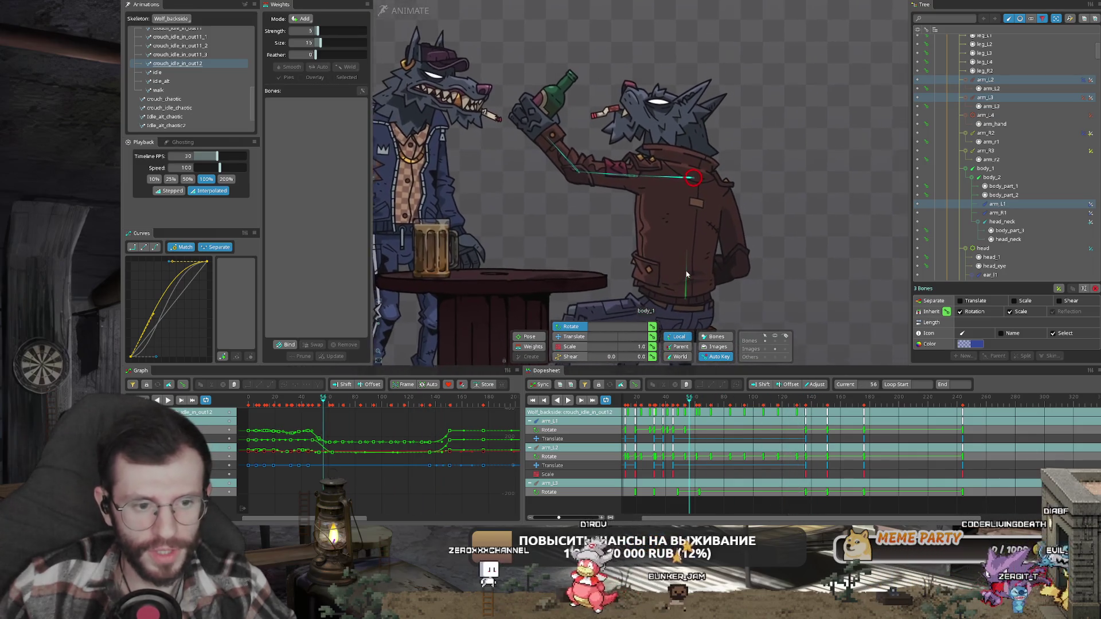
left_click(705, 172)
scroll(706, 153, "up", 3)
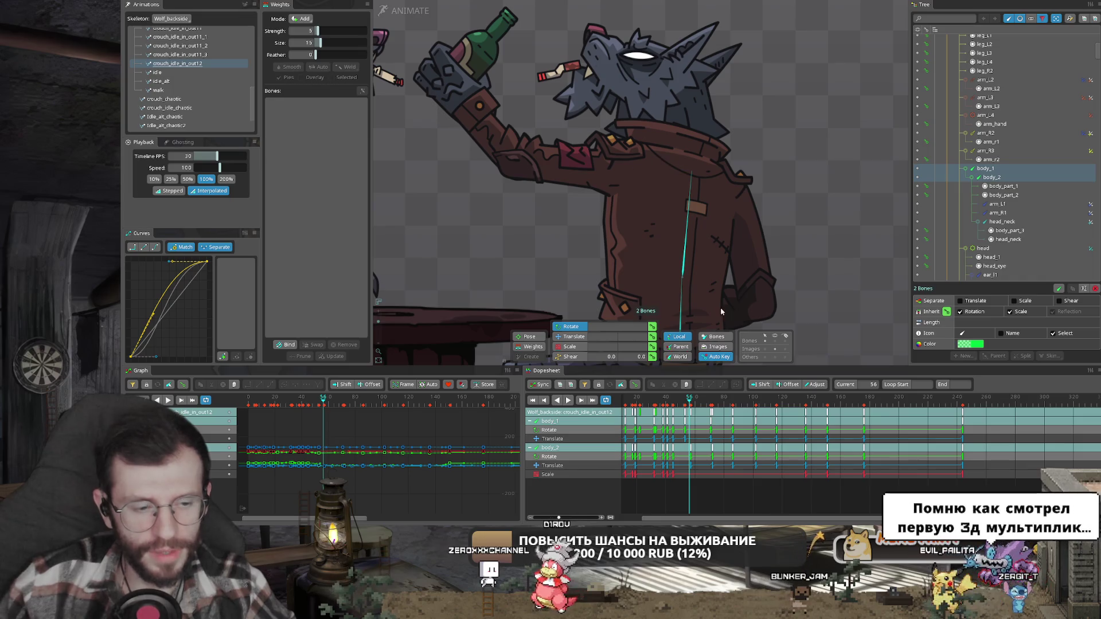
left_click(681, 136, "ctrl")
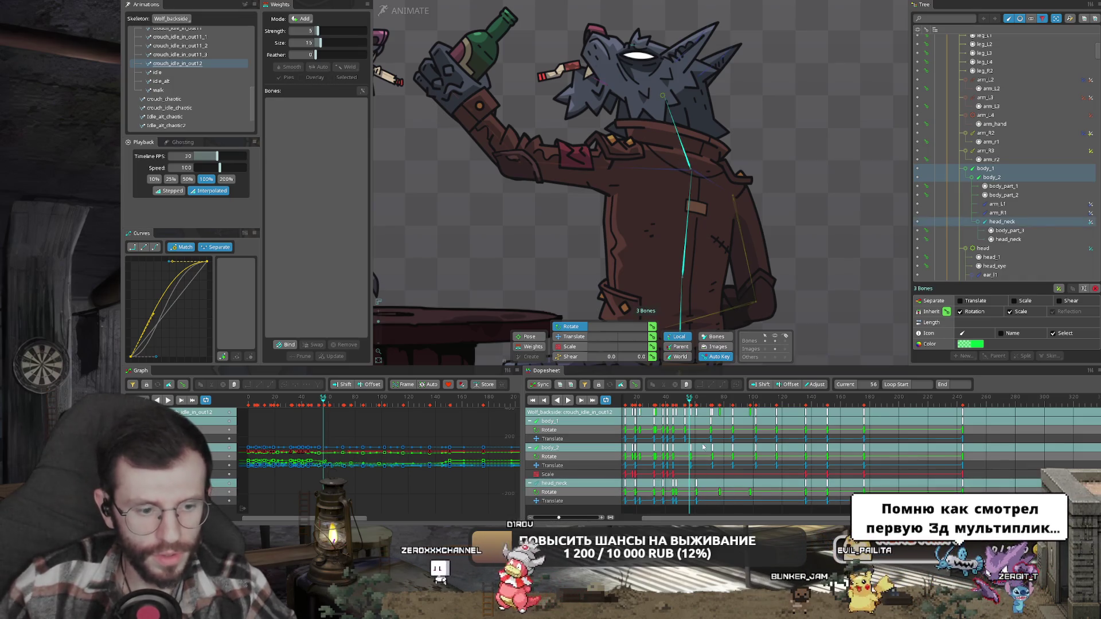
scroll(711, 414, "up", 2)
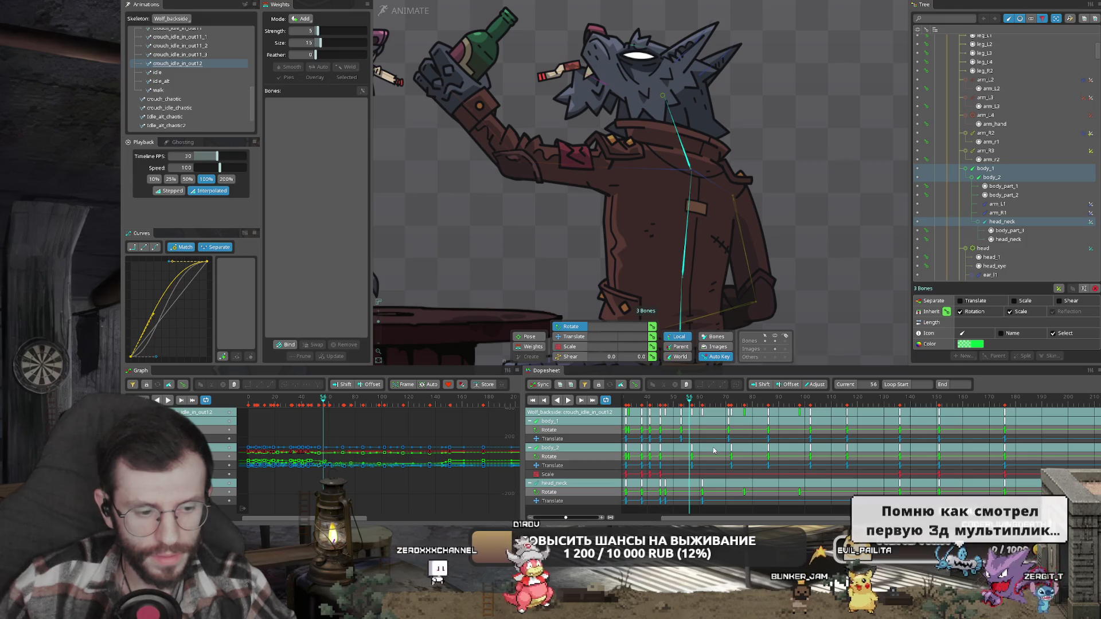
left_click_drag(666, 429, 879, 468)
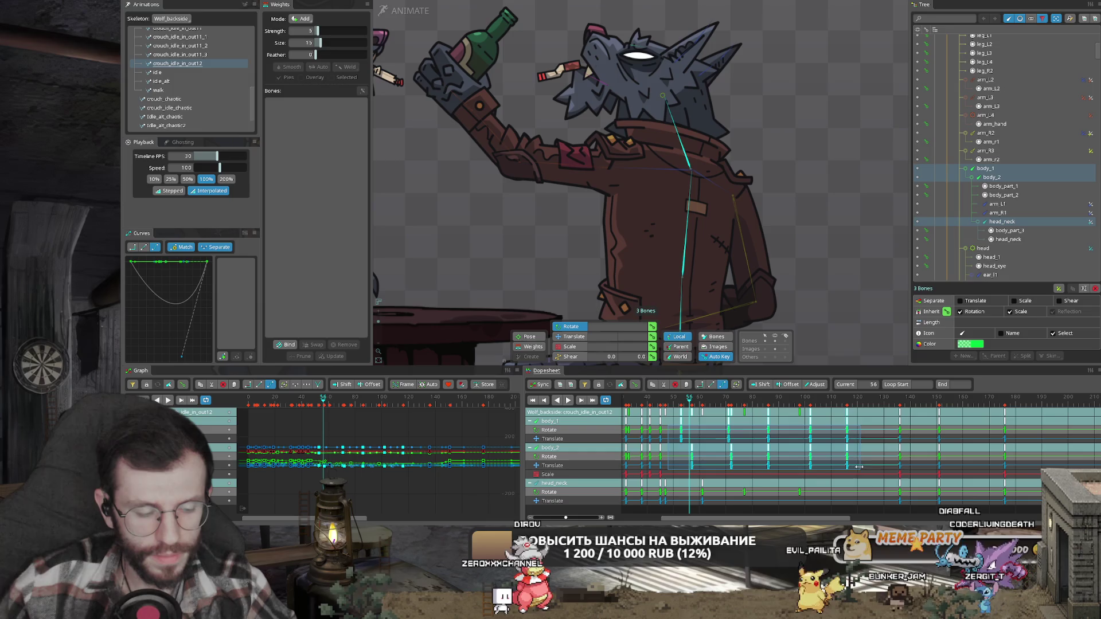
left_click_drag(720, 453, 731, 453)
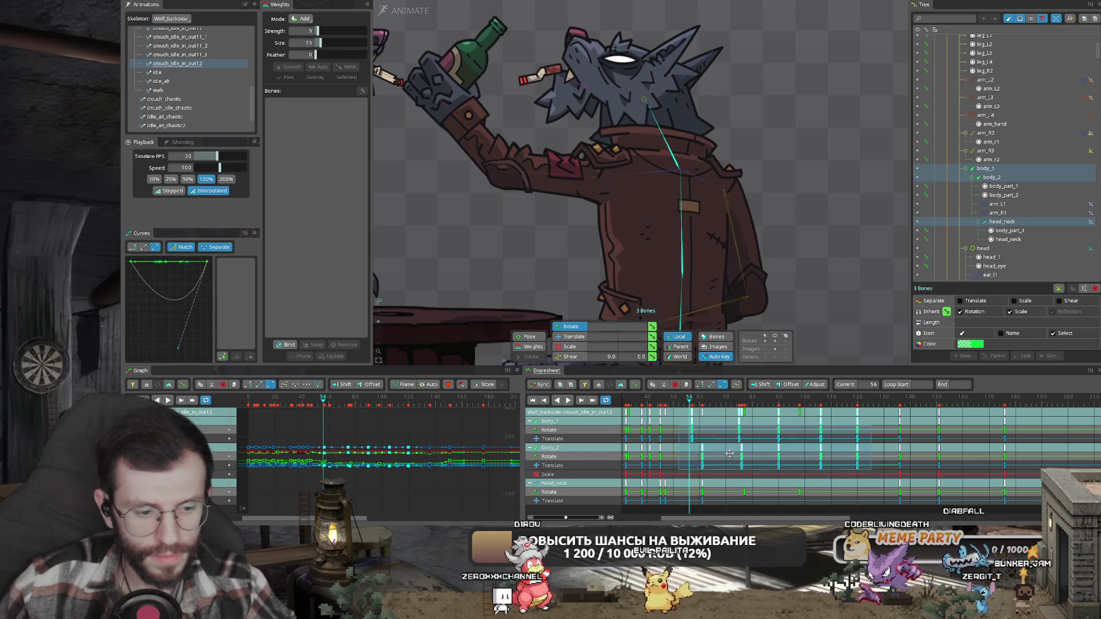
left_click_drag(679, 427, 897, 443)
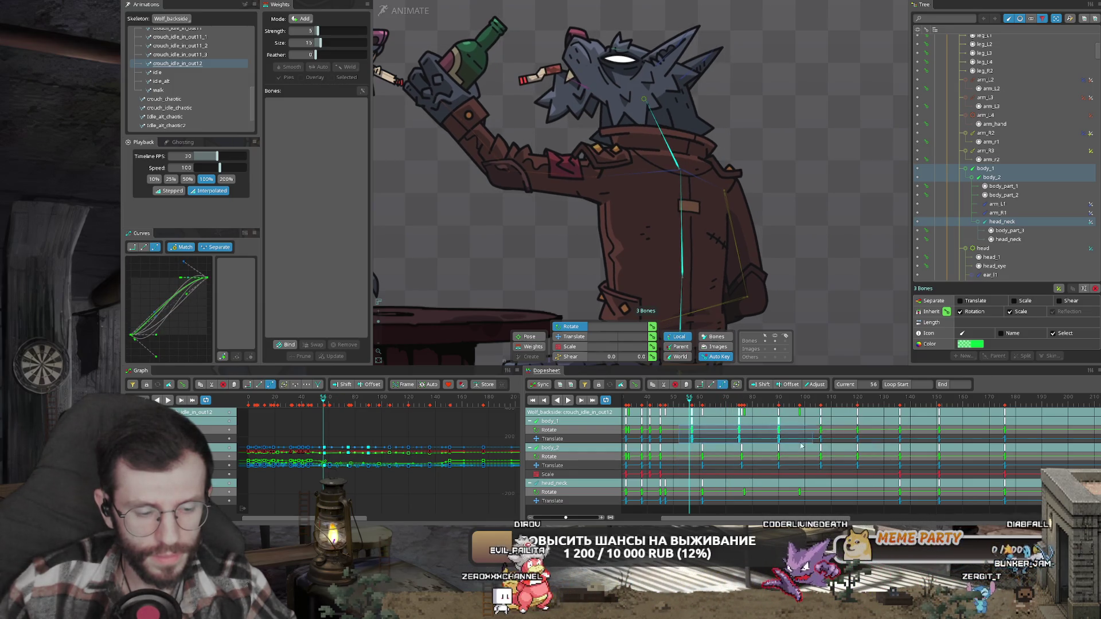
left_click_drag(801, 446, 802, 445)
mouse_move(738, 430)
left_mouse_down()
mouse_move(695, 432)
mouse_move(744, 415)
left_mouse_up()
left_click(750, 475)
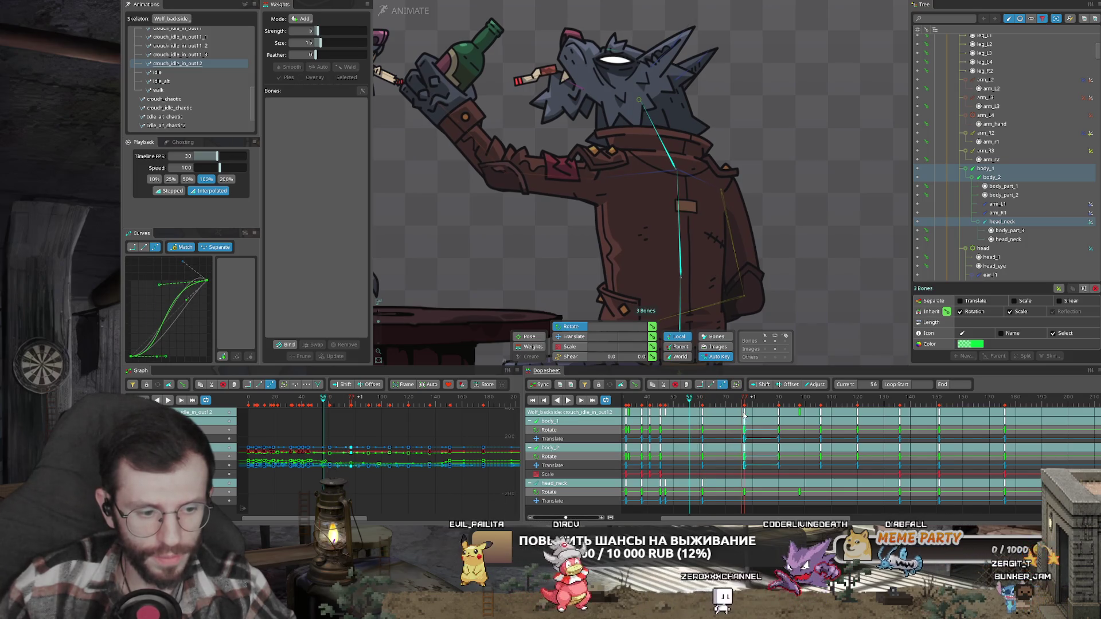
- Preview playback from around frame 60, shifting the frame-62 keys a few frames earlier
scroll(630, 200, "down", 3)
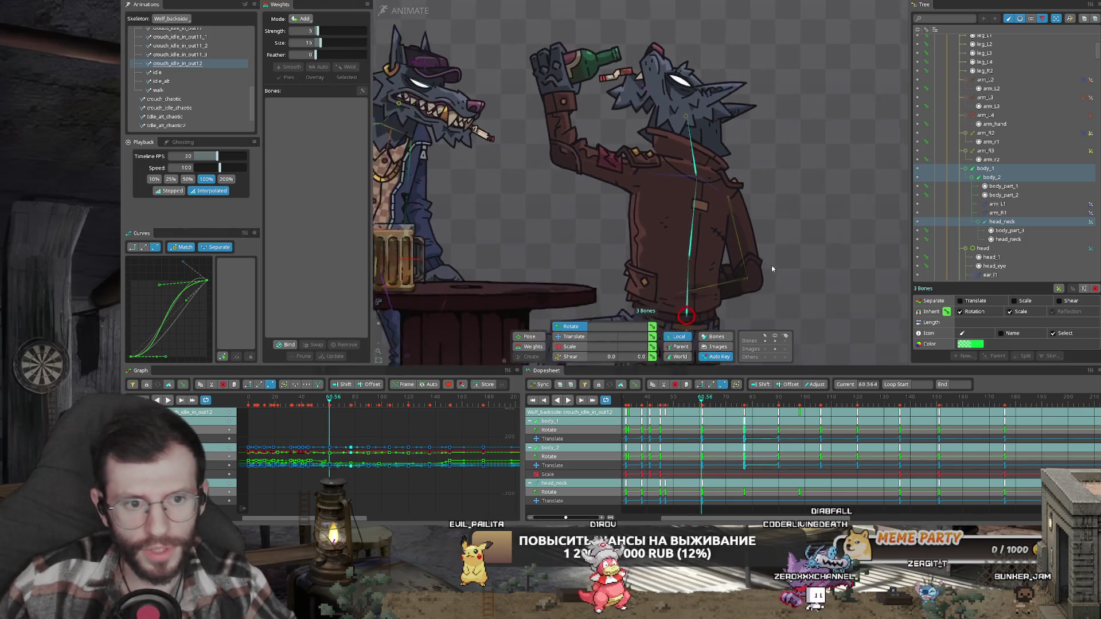
left_click(701, 398)
left_click_drag(704, 399, 769, 400)
key("space")
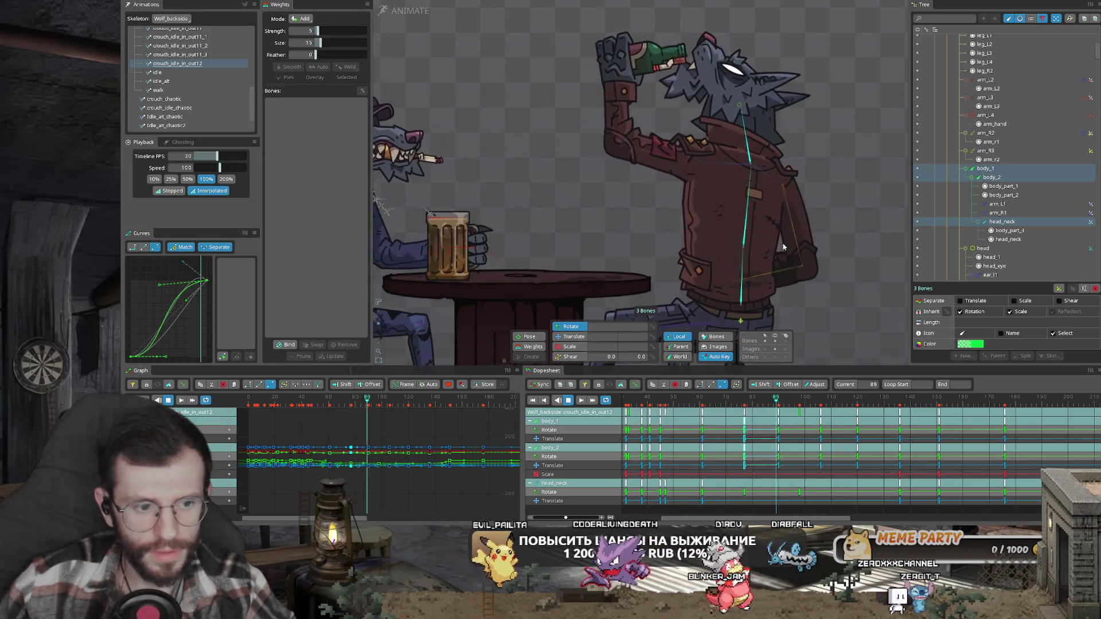
left_click(702, 414)
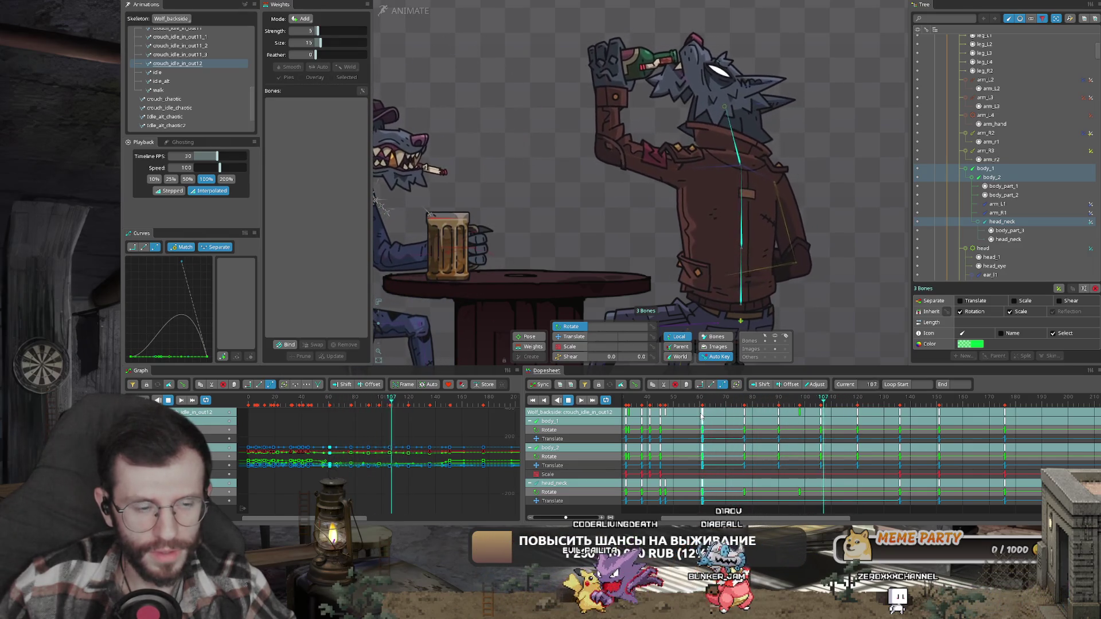
left_click(693, 407)
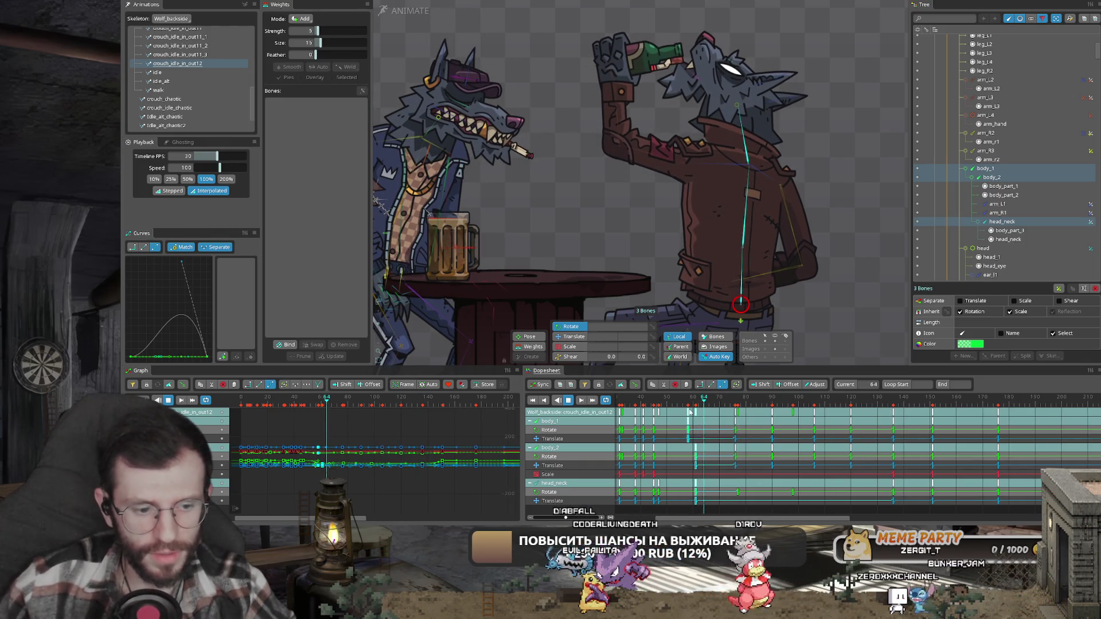
left_click_drag(690, 412, 677, 412)
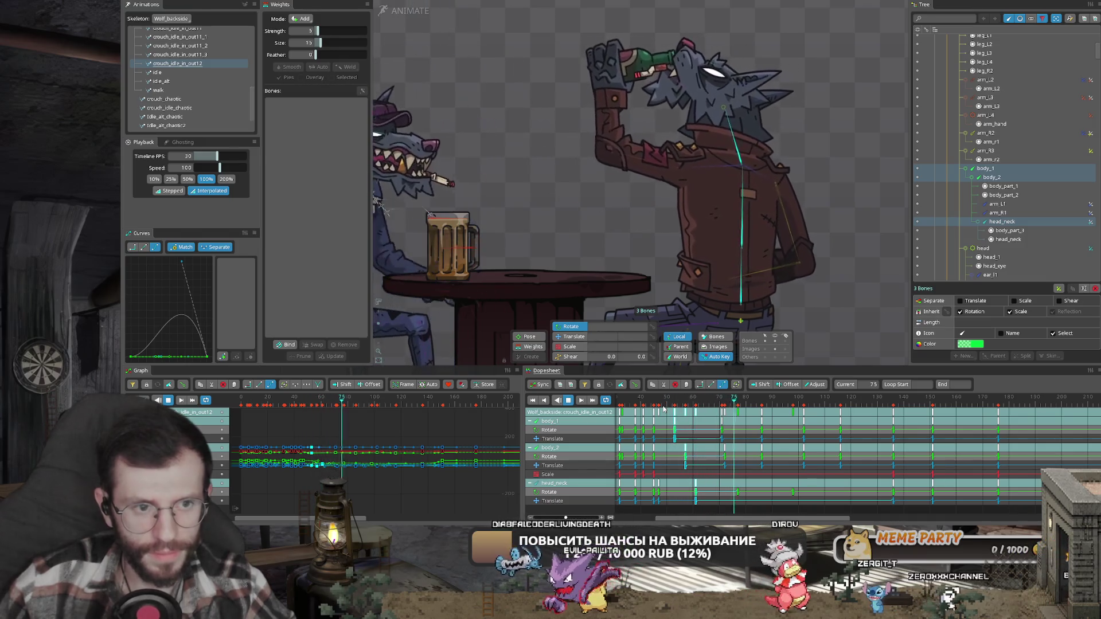
key("space")
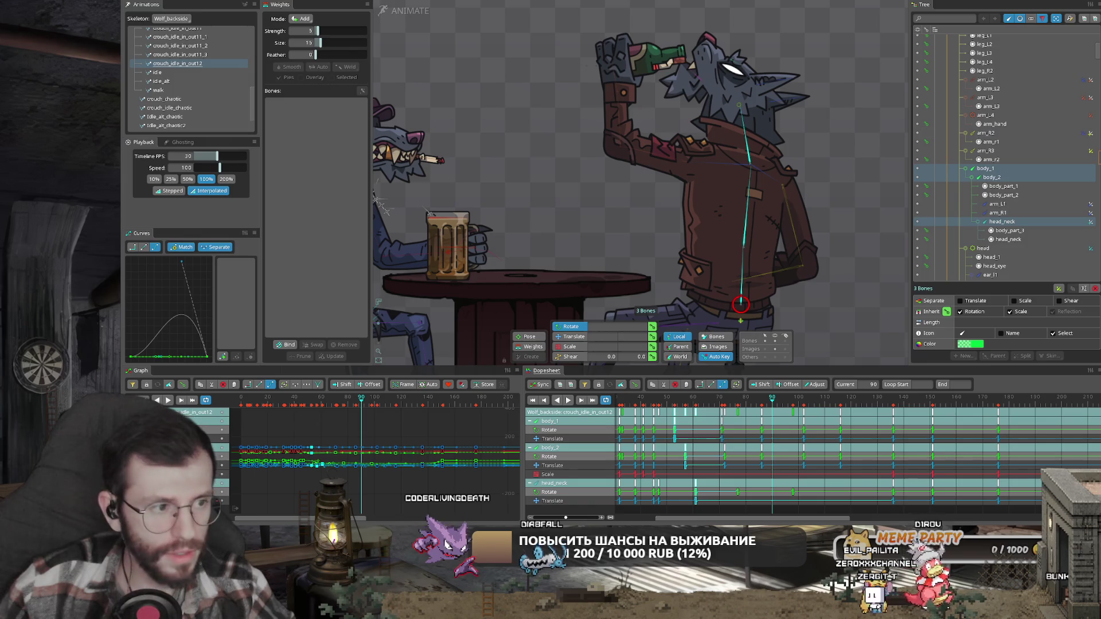
scroll(937, 84, "up", 5)
- Collapse the Wolf_backside and Wolf_гопник_fullsize hierarchies and make Bar_back visible
scroll(928, 68, "down", 3)
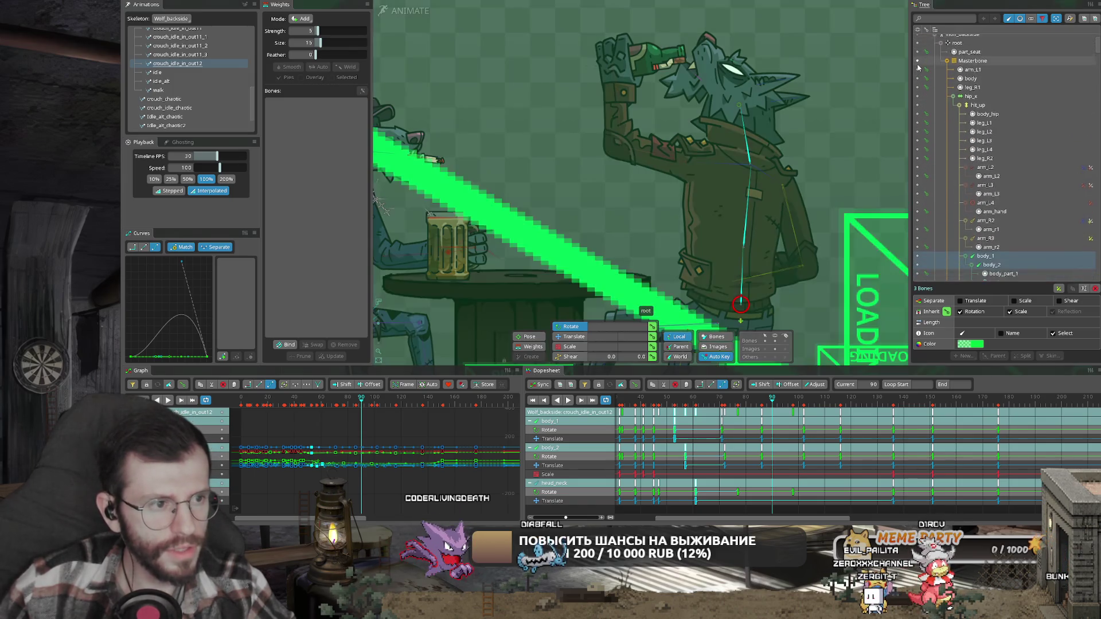
scroll(1096, 31, "up", 3)
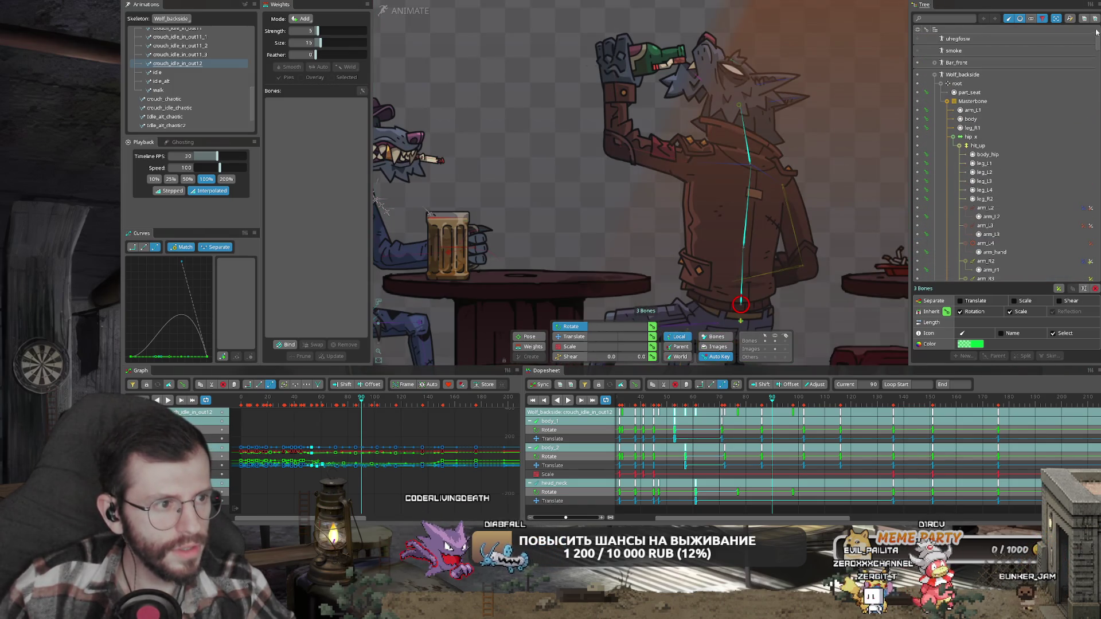
left_click(933, 74)
left_click(934, 86)
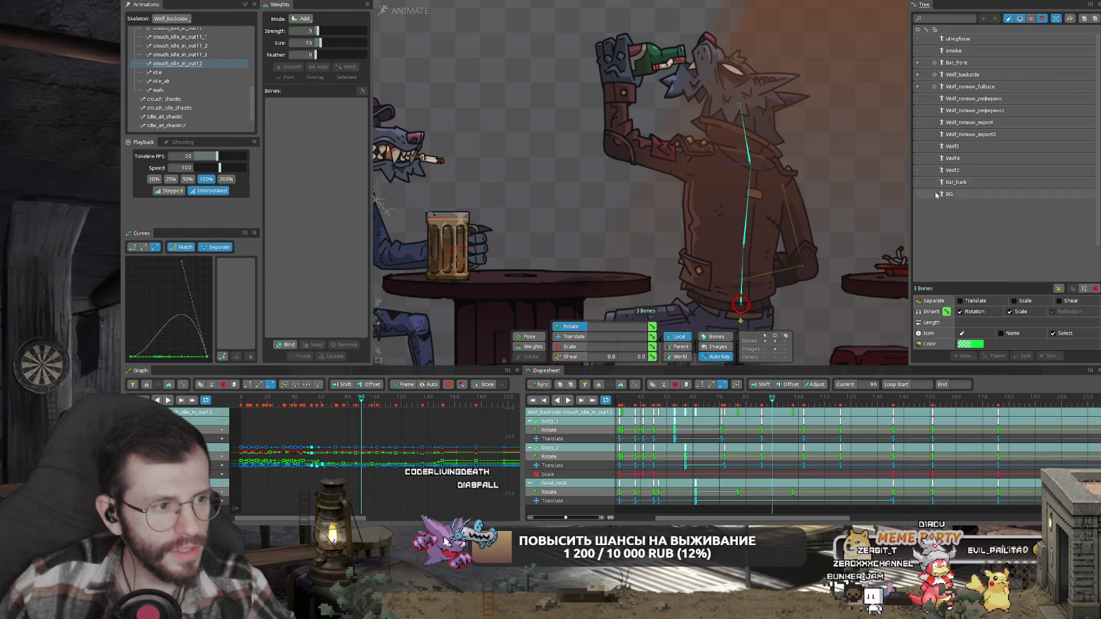
left_click(917, 183)
- Deselect the bones and maximize the viewport to show the full bar scene
scroll(493, 57, "down", 3)
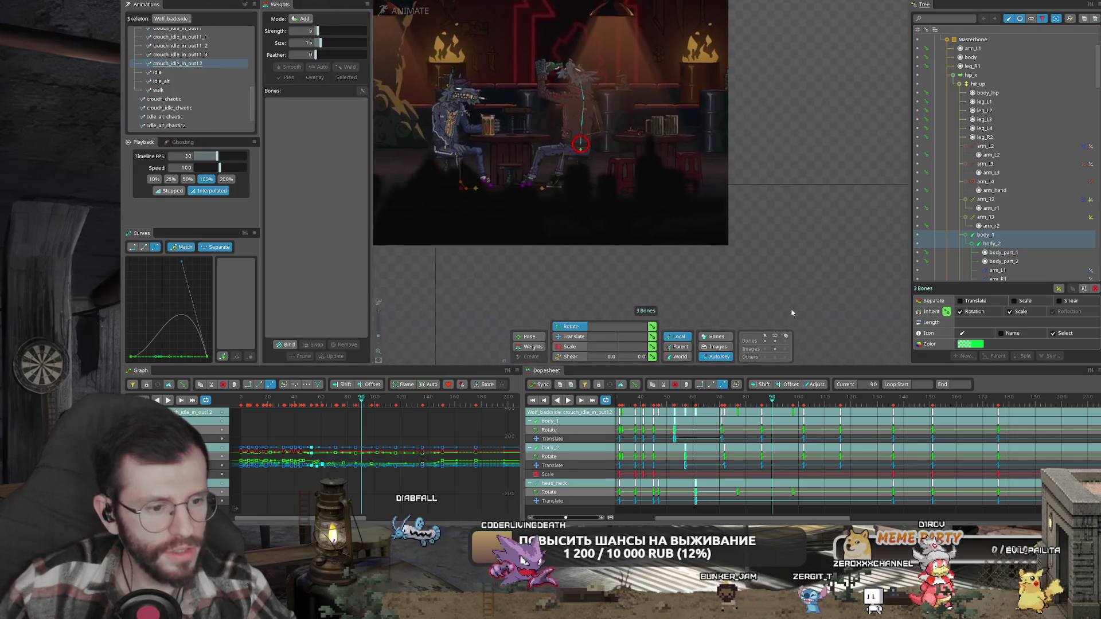
scroll(732, 229, "up", 3)
left_click(818, 312)
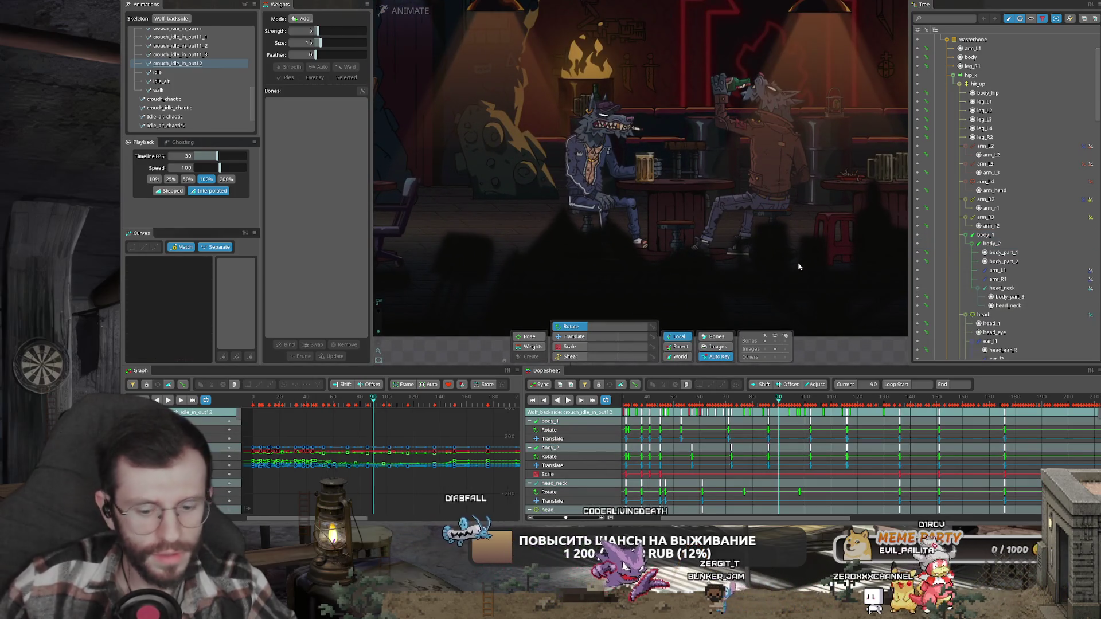
key("grave")
scroll(573, 300, "up", 4)
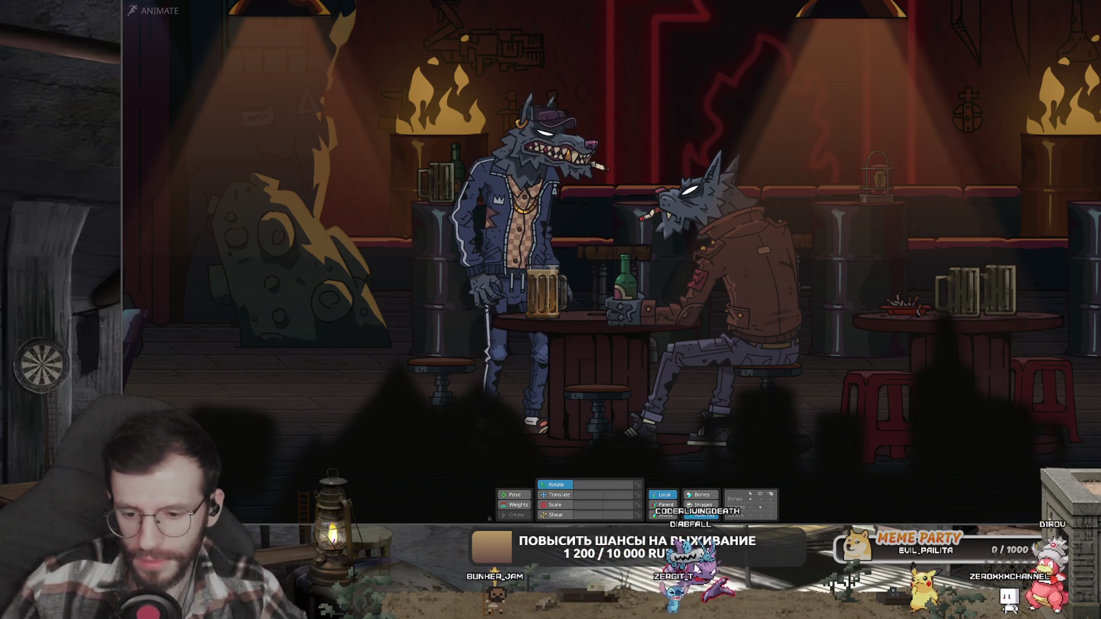
key("alt+Tab")
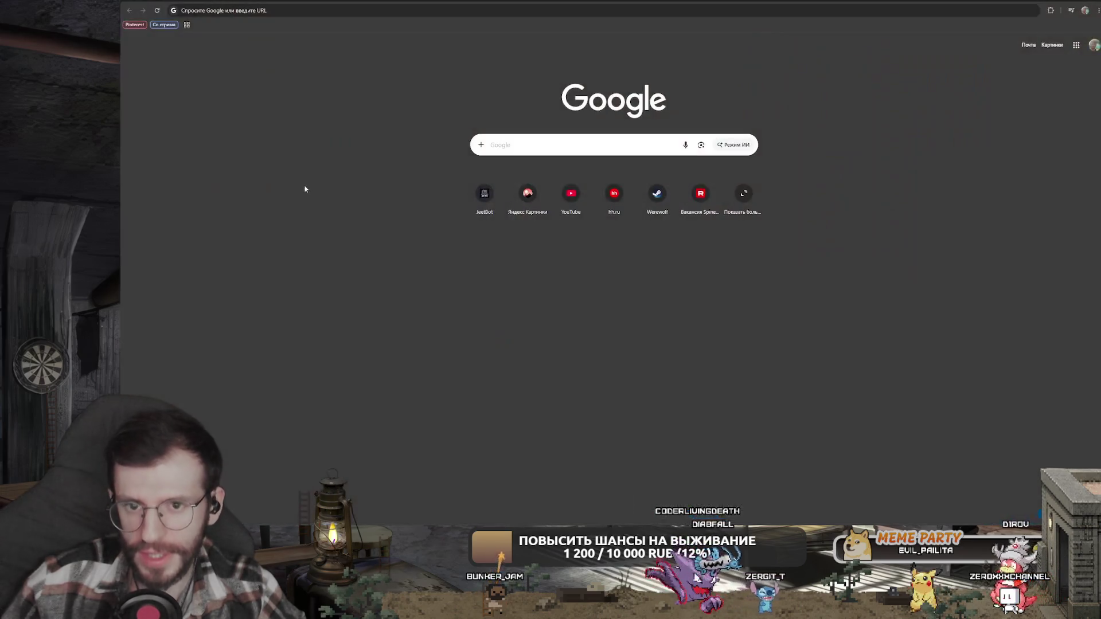
scroll(440, 219, "down", 3)
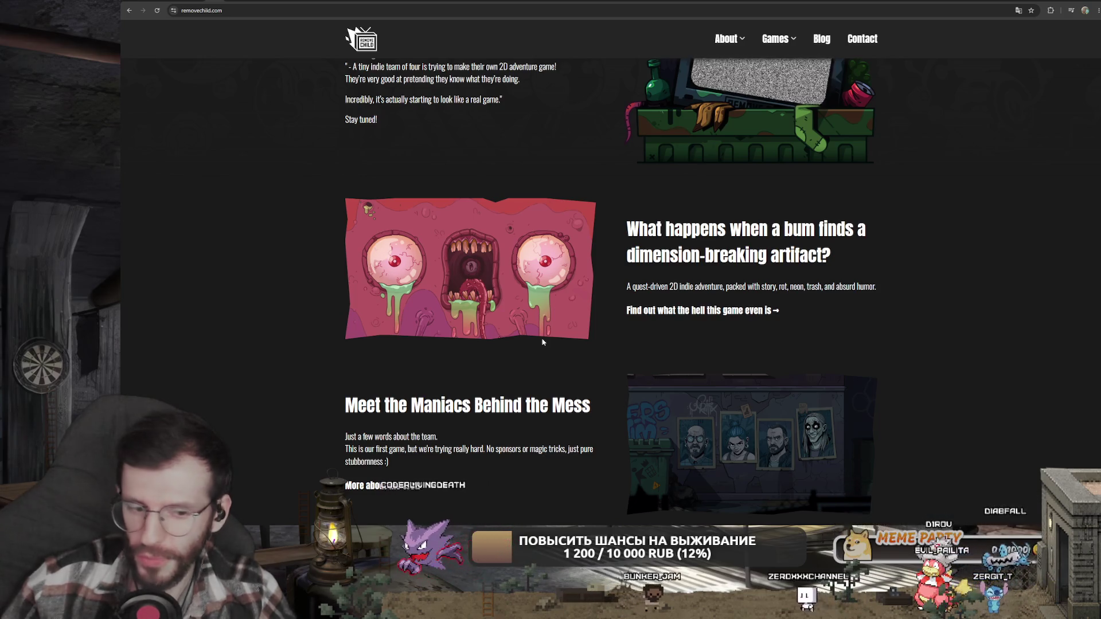
scroll(571, 297, "down", 1)
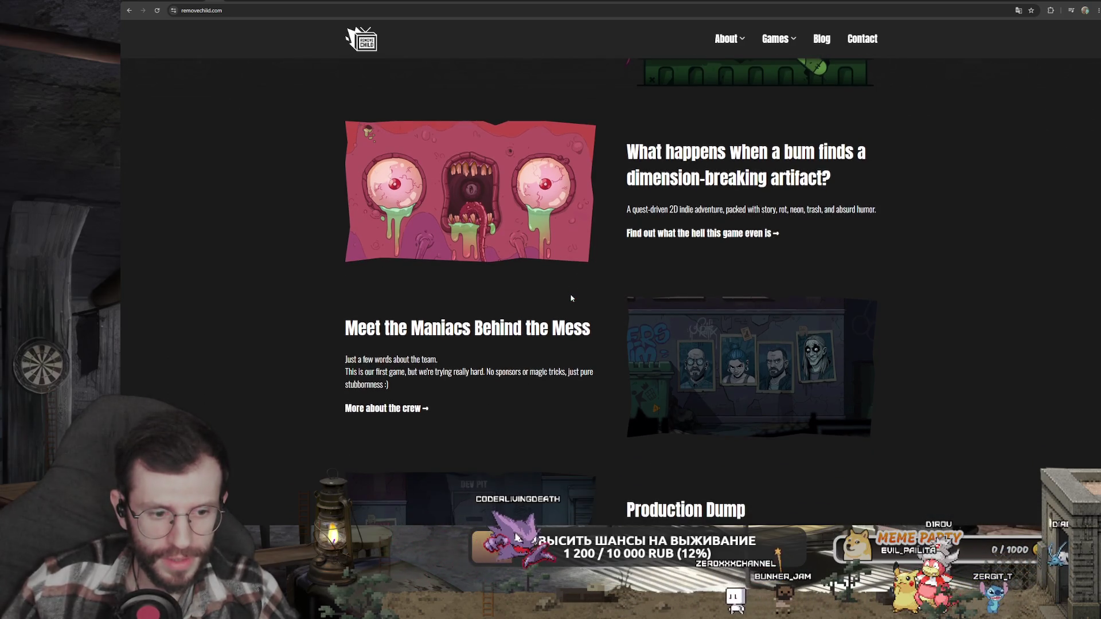
scroll(614, 286, "down", 5)
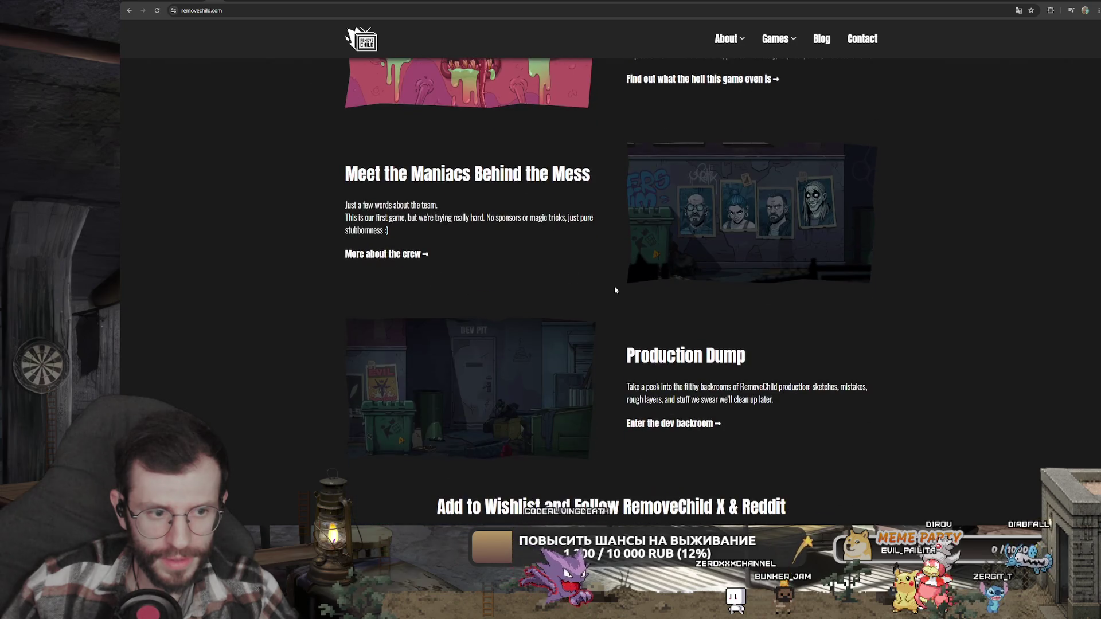
scroll(616, 287, "up", 10)
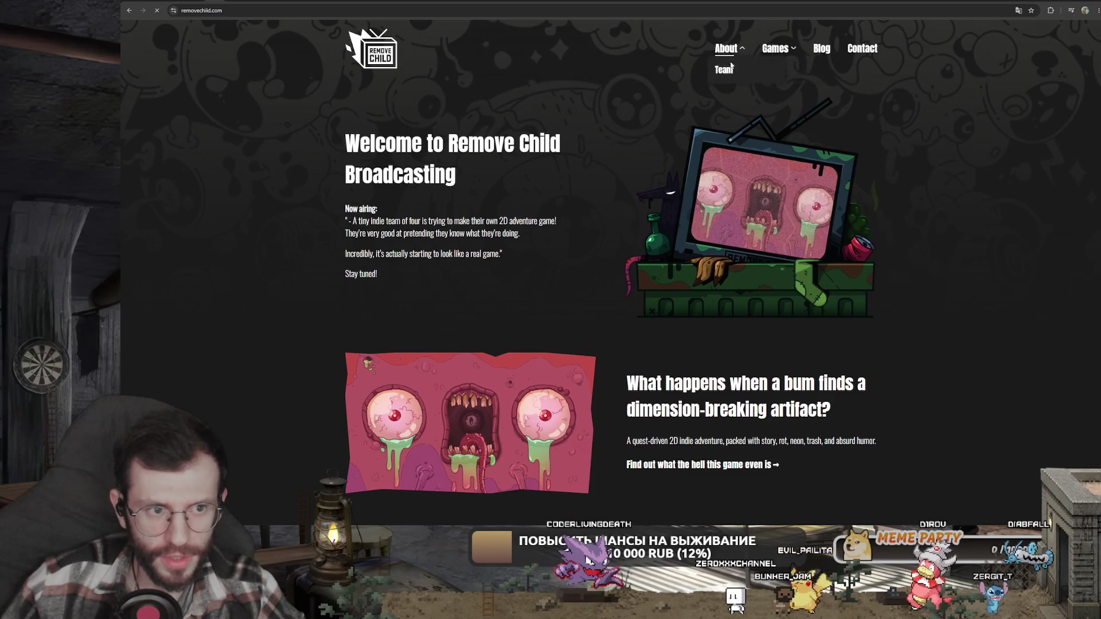
scroll(754, 213, "down", 10)
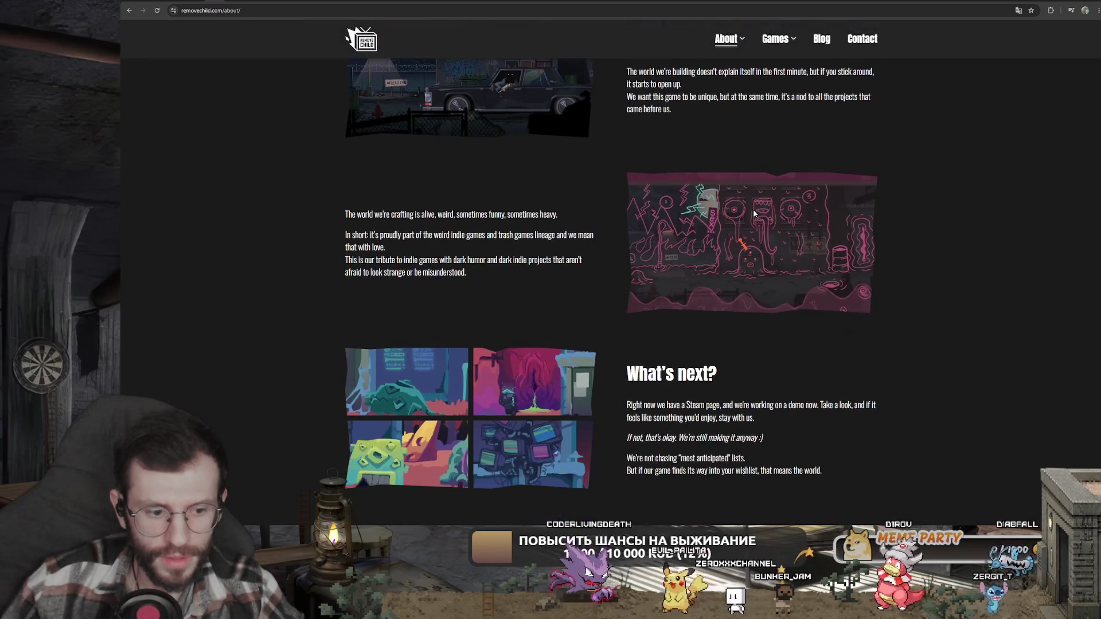
scroll(753, 213, "down", 3)
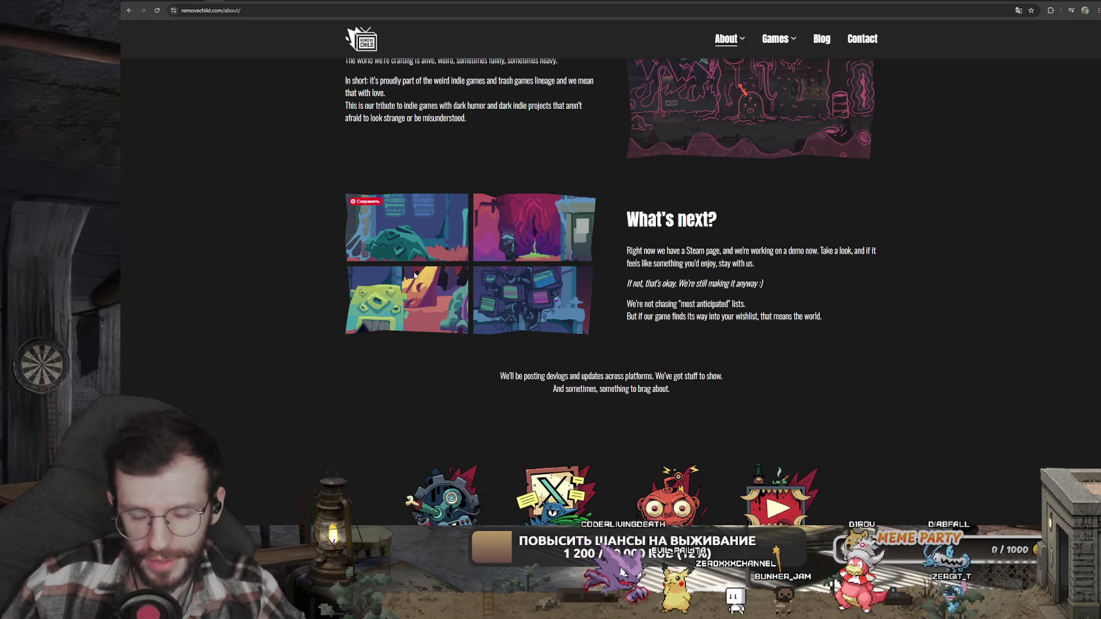
scroll(512, 322, "down", 1)
scroll(533, 321, "up", 4)
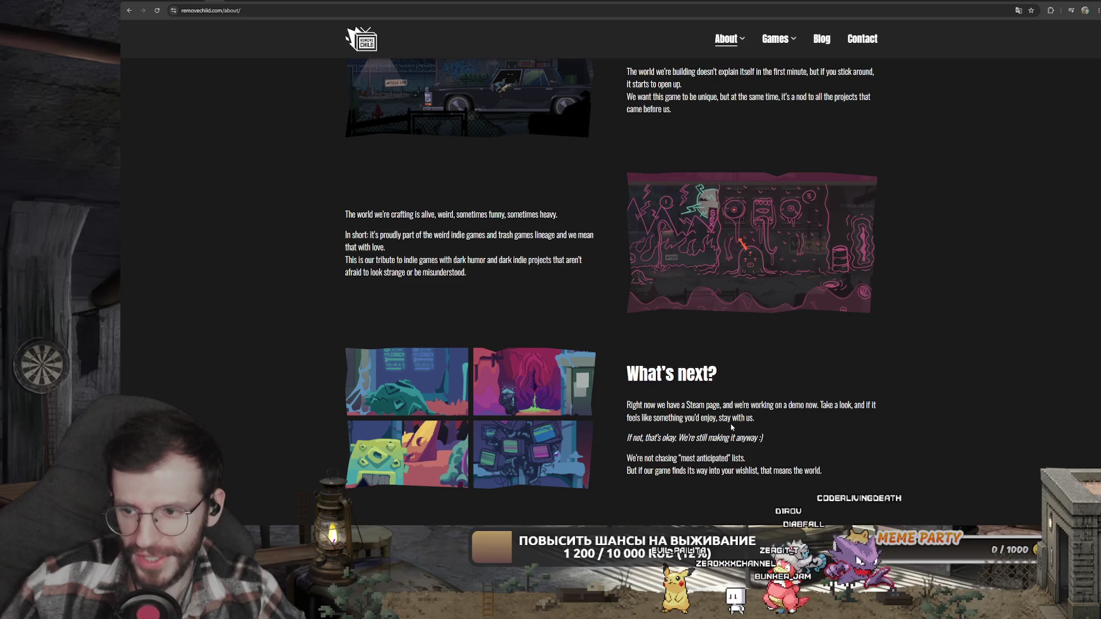
scroll(732, 427, "up", 4)
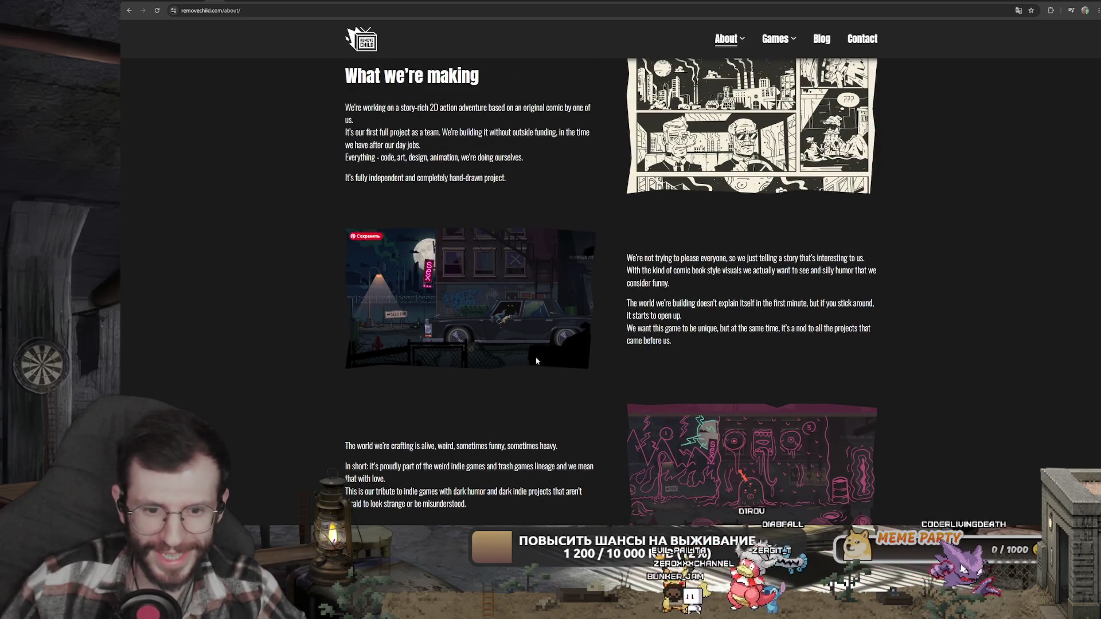
scroll(538, 360, "up", 2)
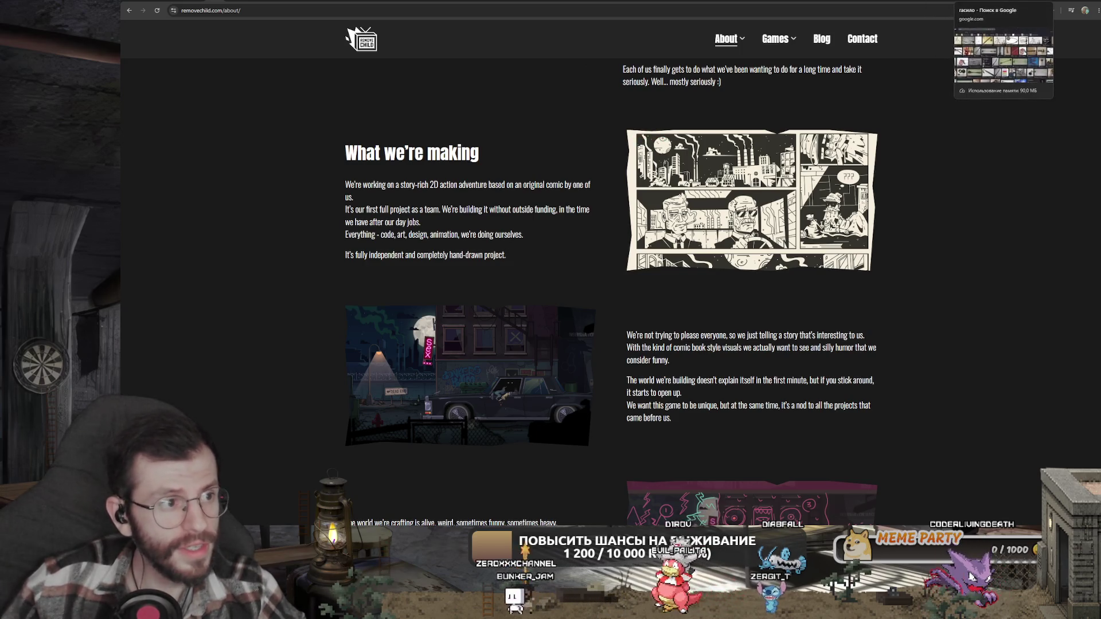
left_click(1026, 1)
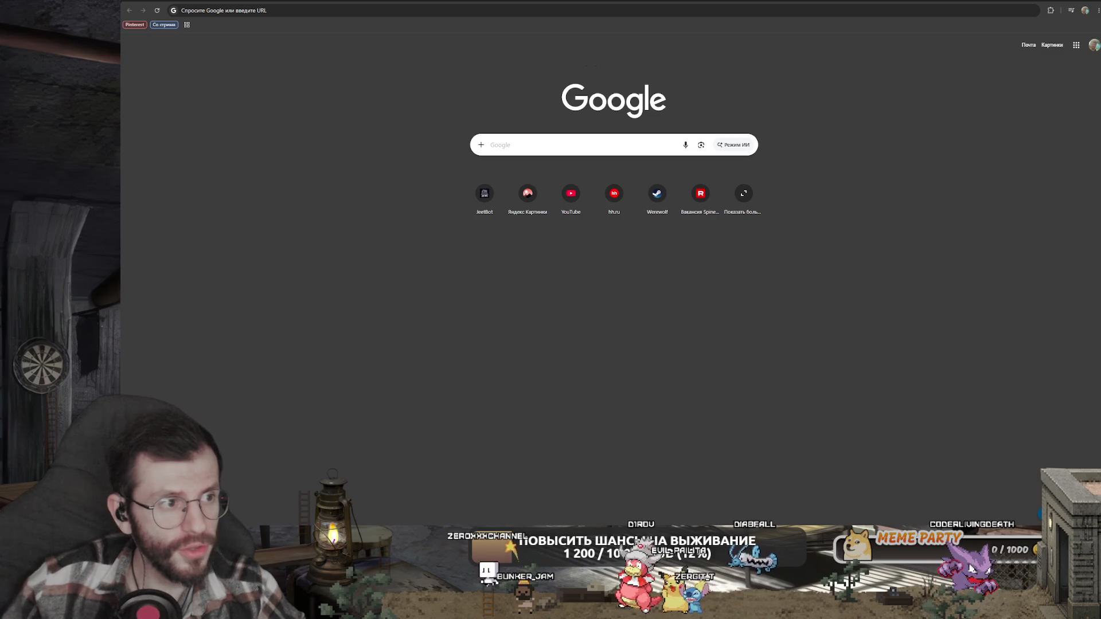
- Cycle through Chrome tabs past Guild 2 images and currency rates, then return to Spine
key("ctrl+Tab")
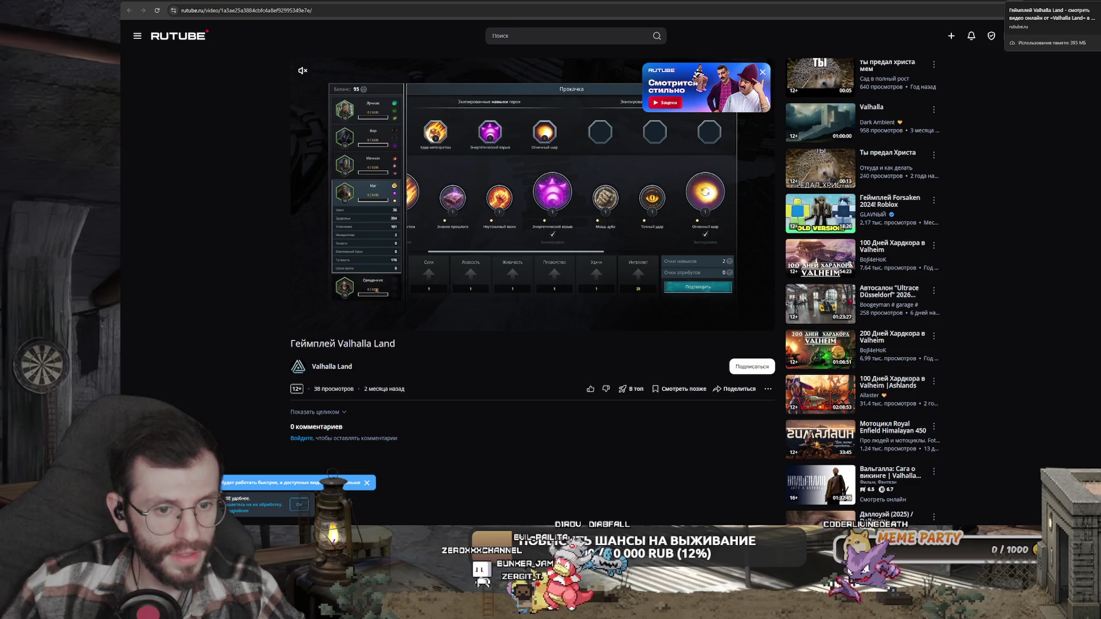
key("ctrl+Tab")
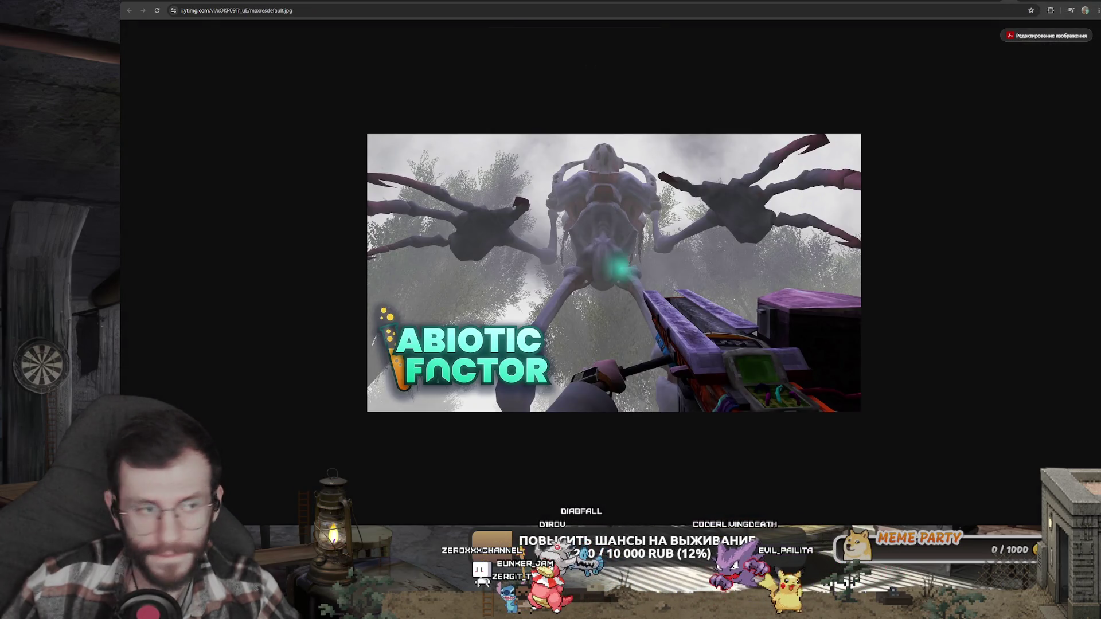
key("ctrl+Tab")
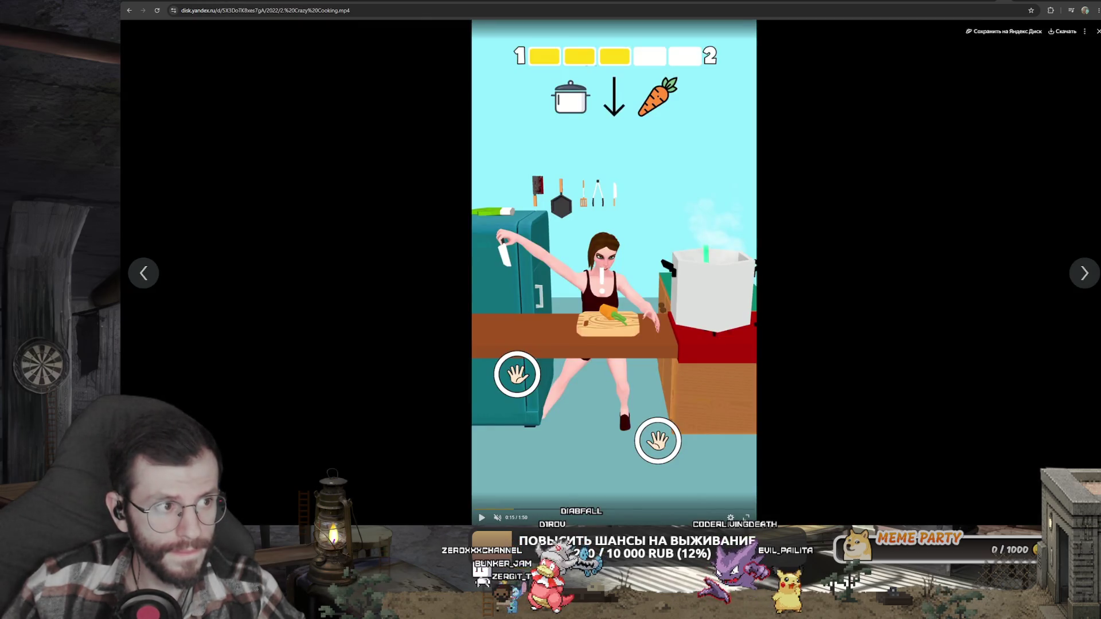
key("ctrl+Tab")
key("ctrl+Tab")
key("ctrl+Tab")
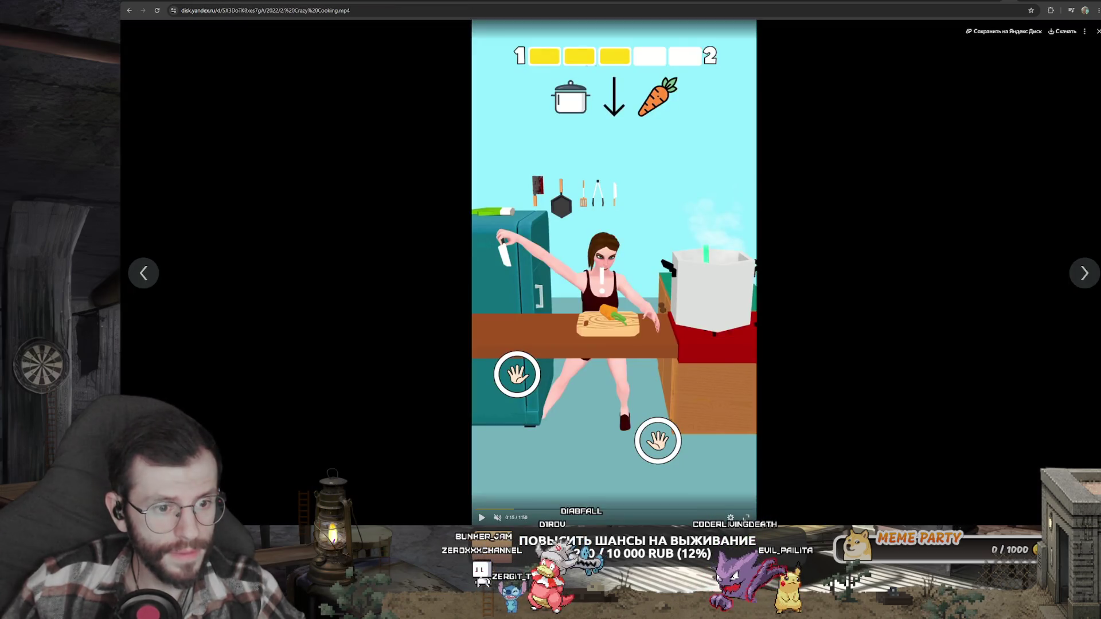
key("ctrl+Tab")
key("ctrl+Tab")
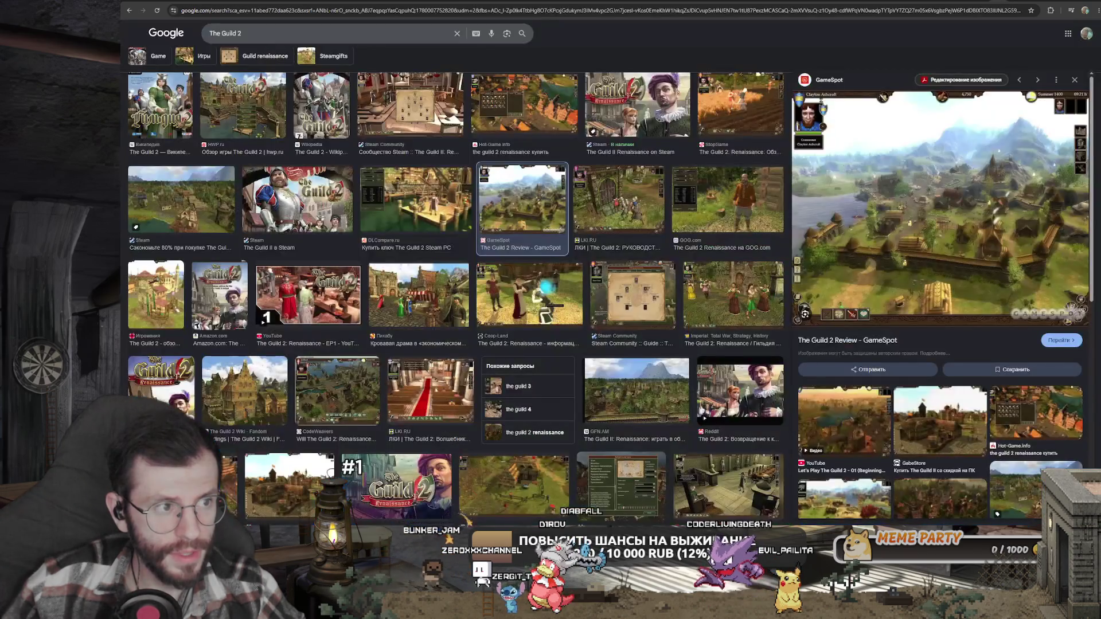
key("ctrl+Tab")
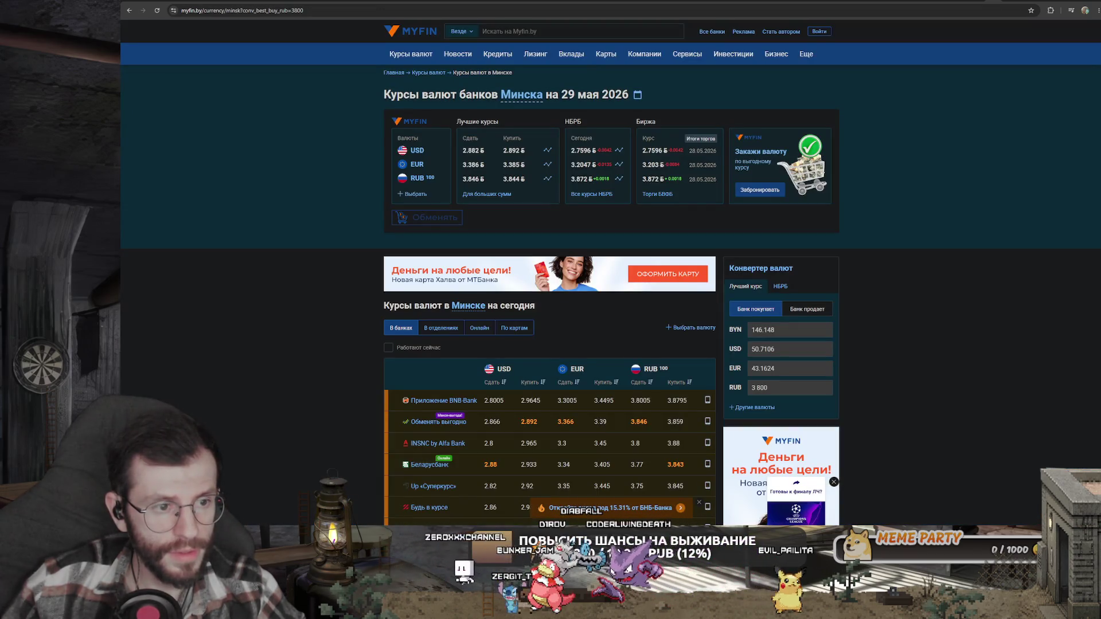
key("ctrl+Tab")
key("ctrl+Tab")
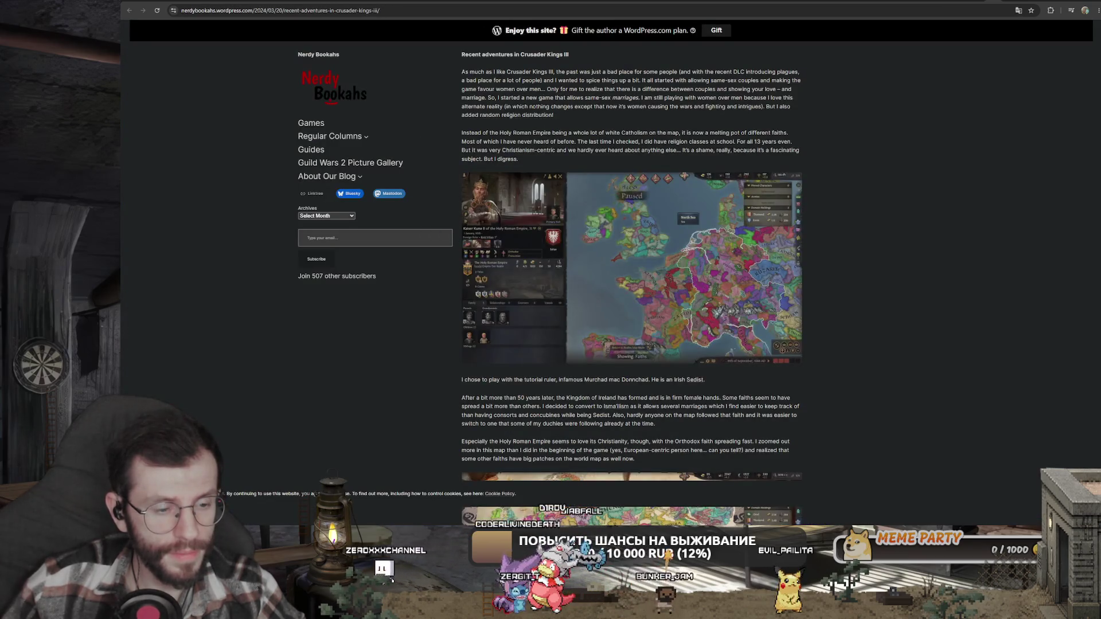
key("ctrl+Tab")
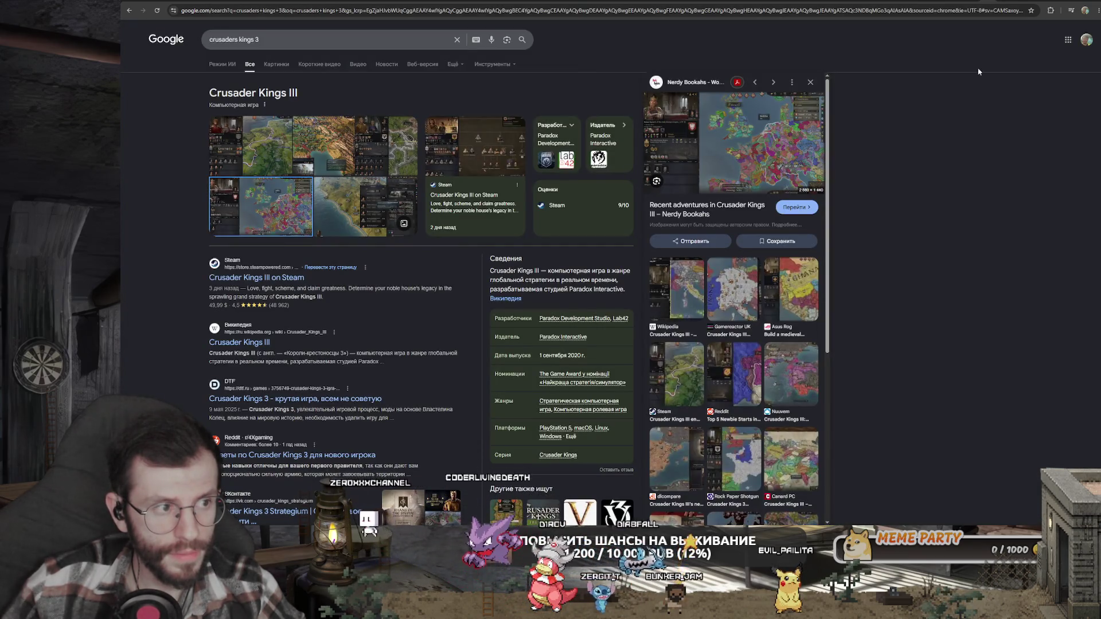
key("alt+Tab")
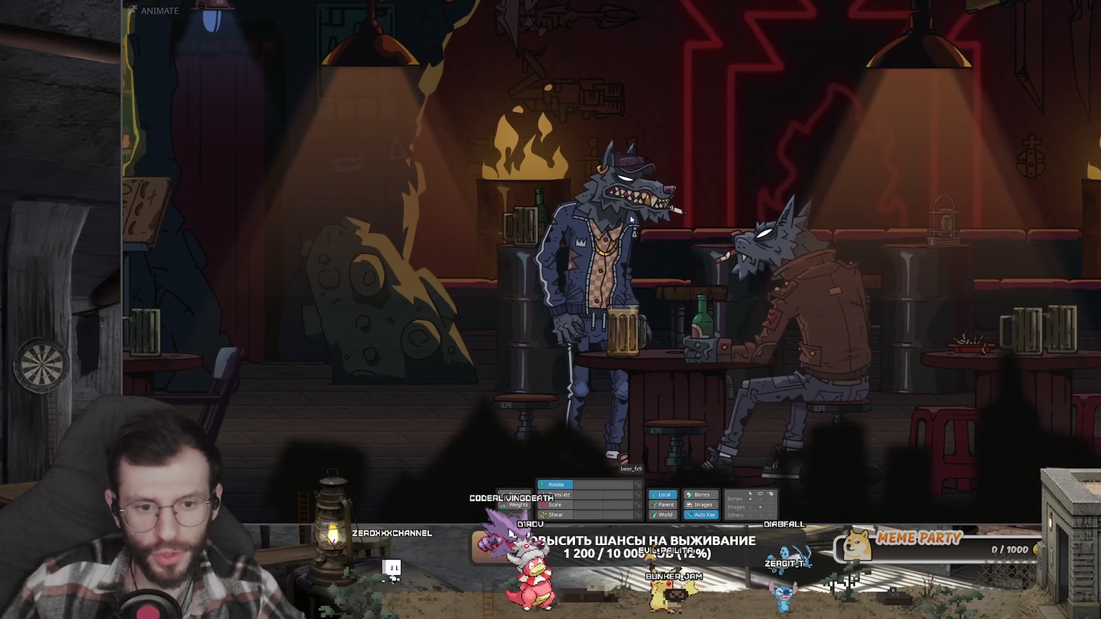
- Zoom and pan the viewport to look over the two wolves at the bar table
scroll(630, 219, "down", 5)
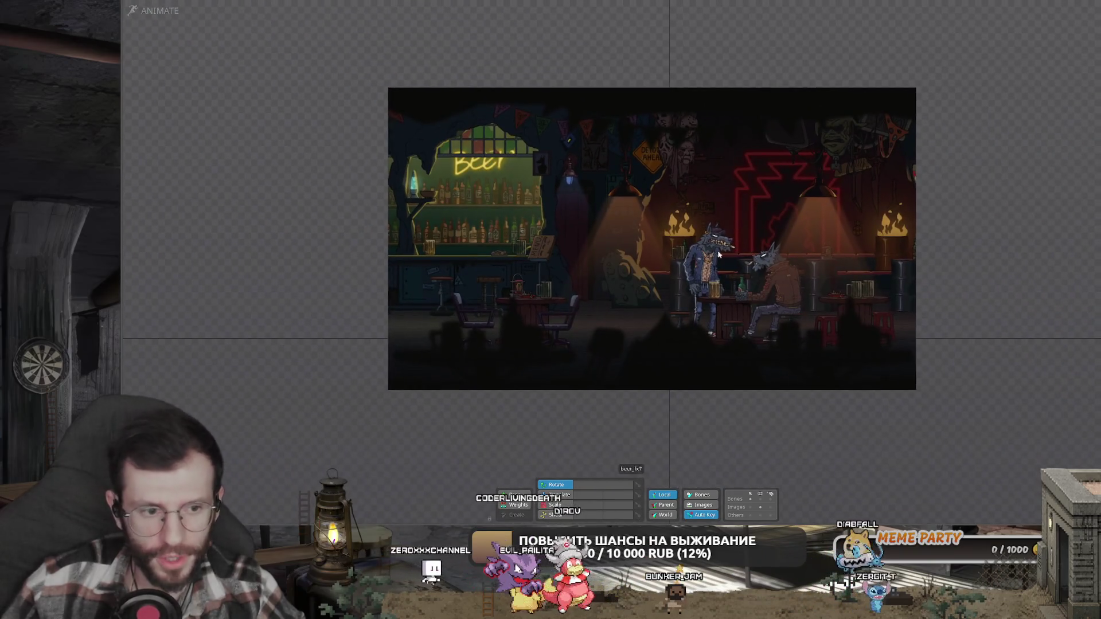
scroll(722, 256, "up", 5)
scroll(394, 247, "down", 3)
scroll(508, 309, "up", 4)
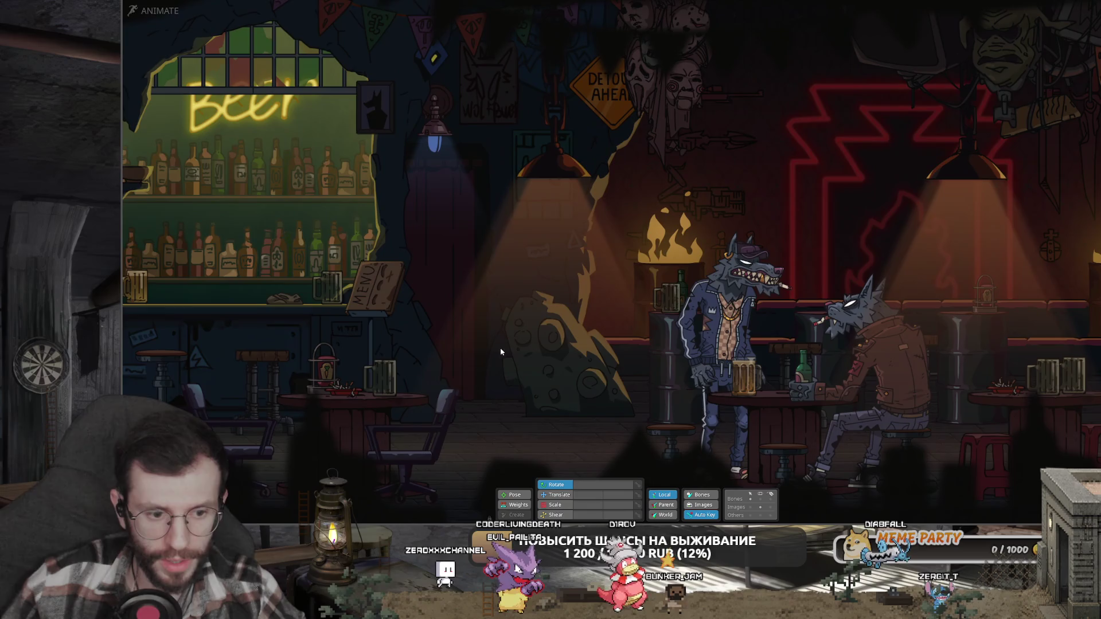
left_click_drag(500, 351, 468, 323)
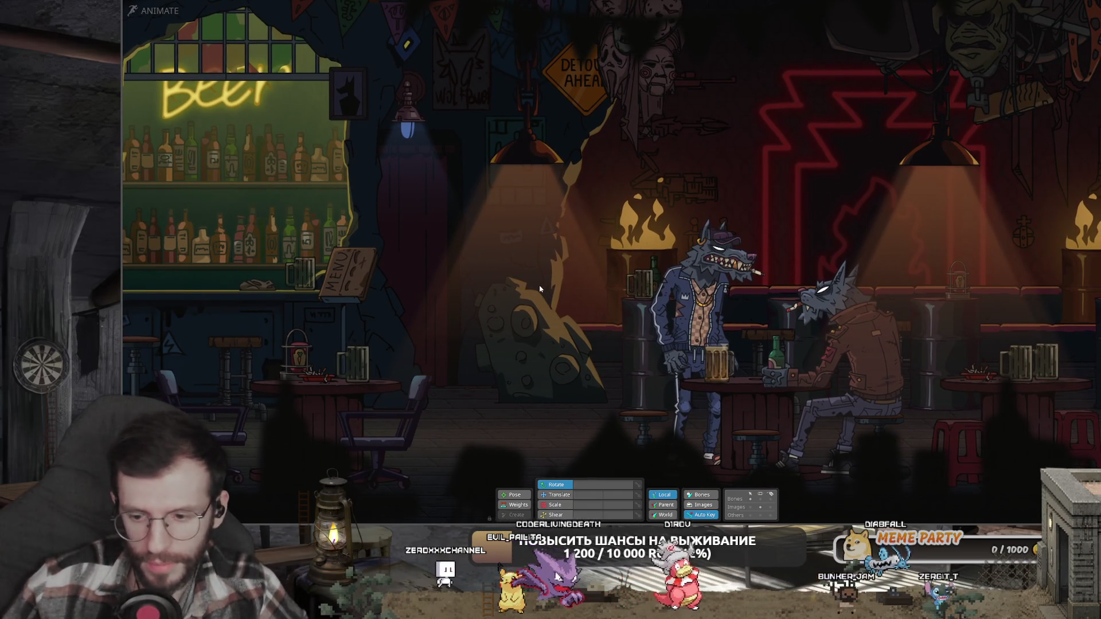
scroll(501, 320, "down", 3)
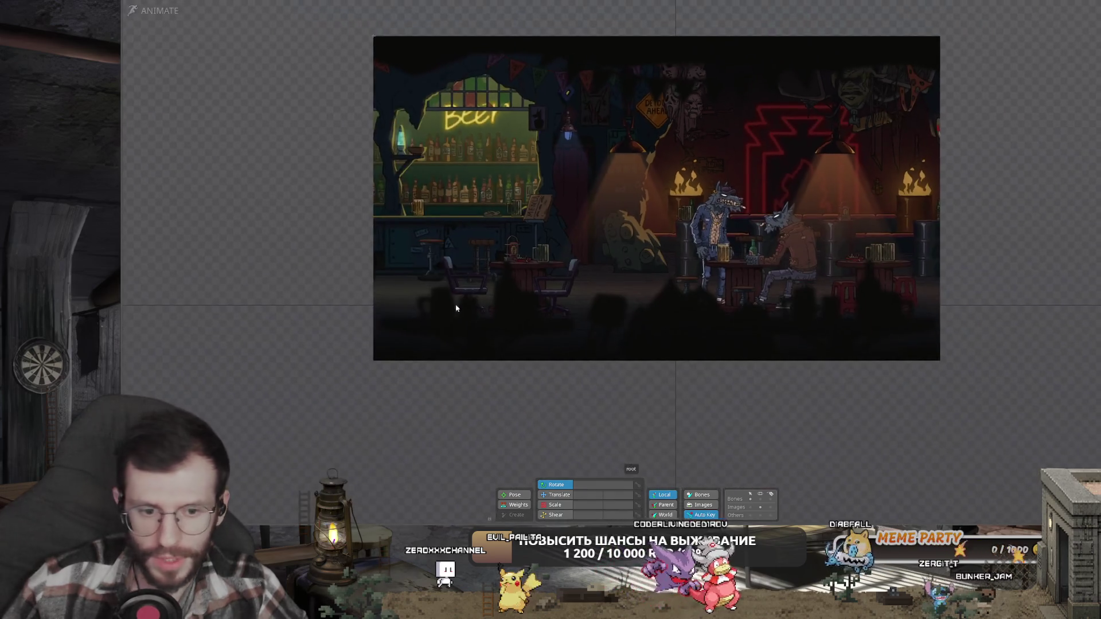
left_click_drag(571, 310, 517, 342)
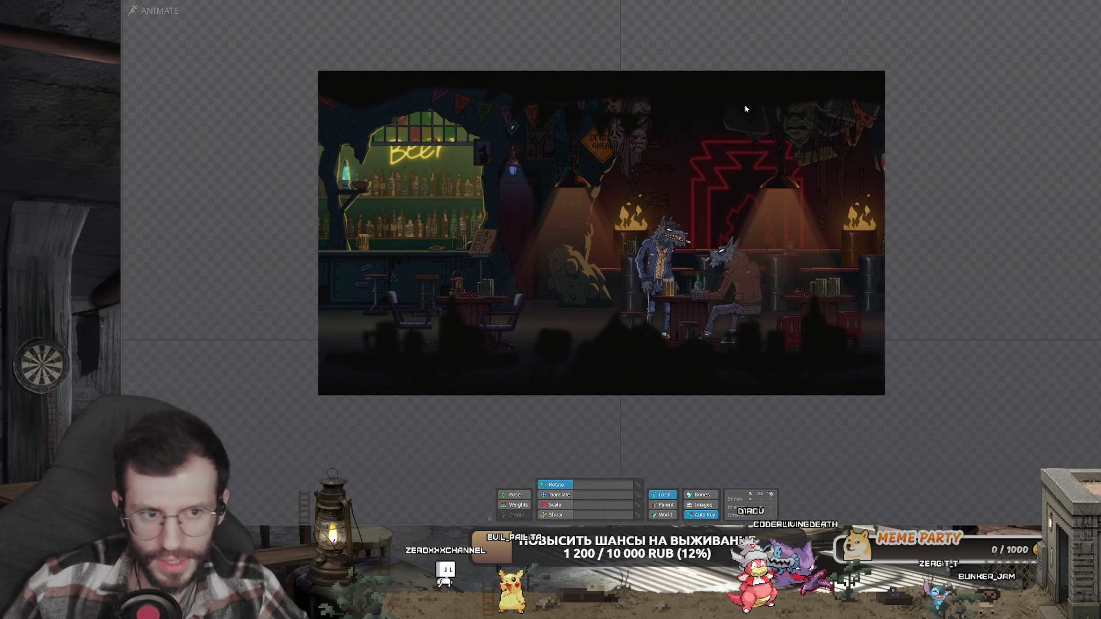
scroll(714, 281, "up", 5)
scroll(714, 281, "up", 2)
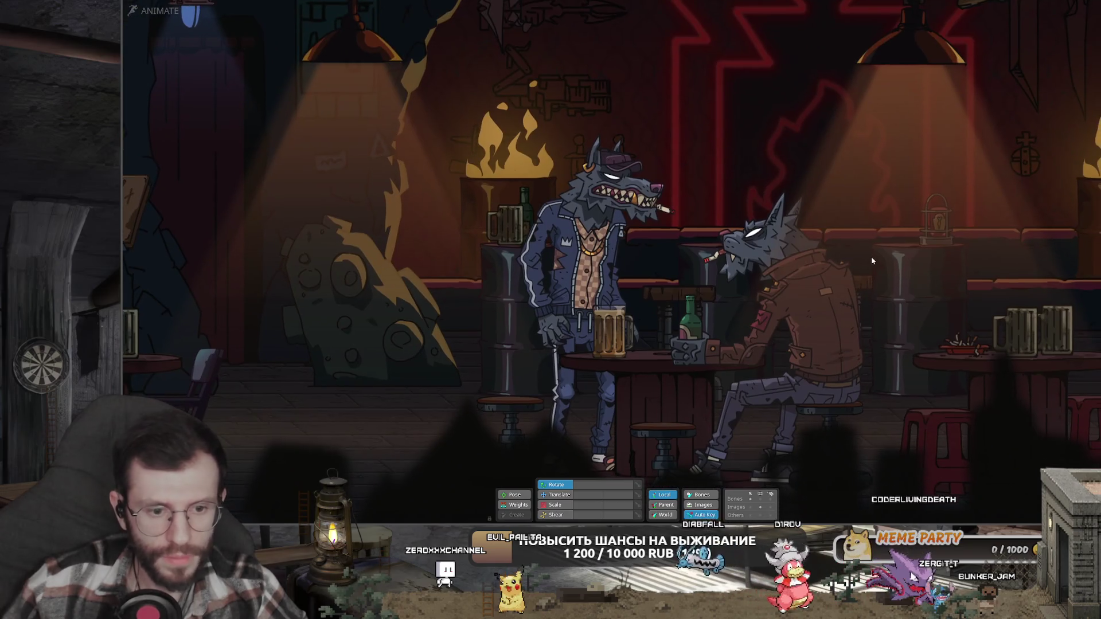
scroll(486, 257, "down", 1)
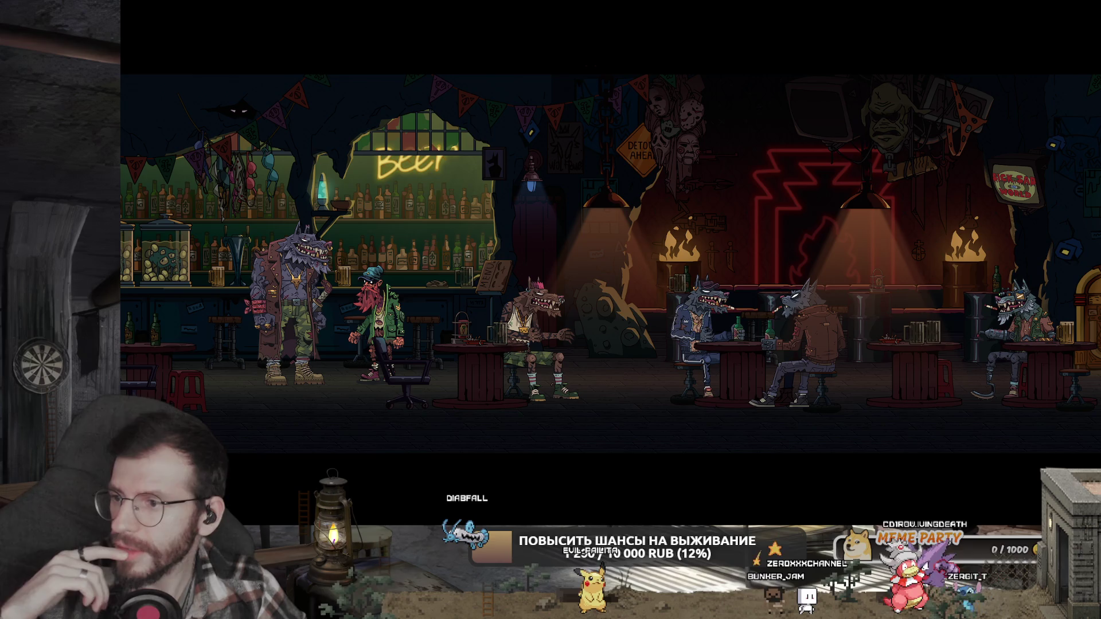
- Zoom into the bar reference picture and pan toward its right side
mouse_move(780, 204)
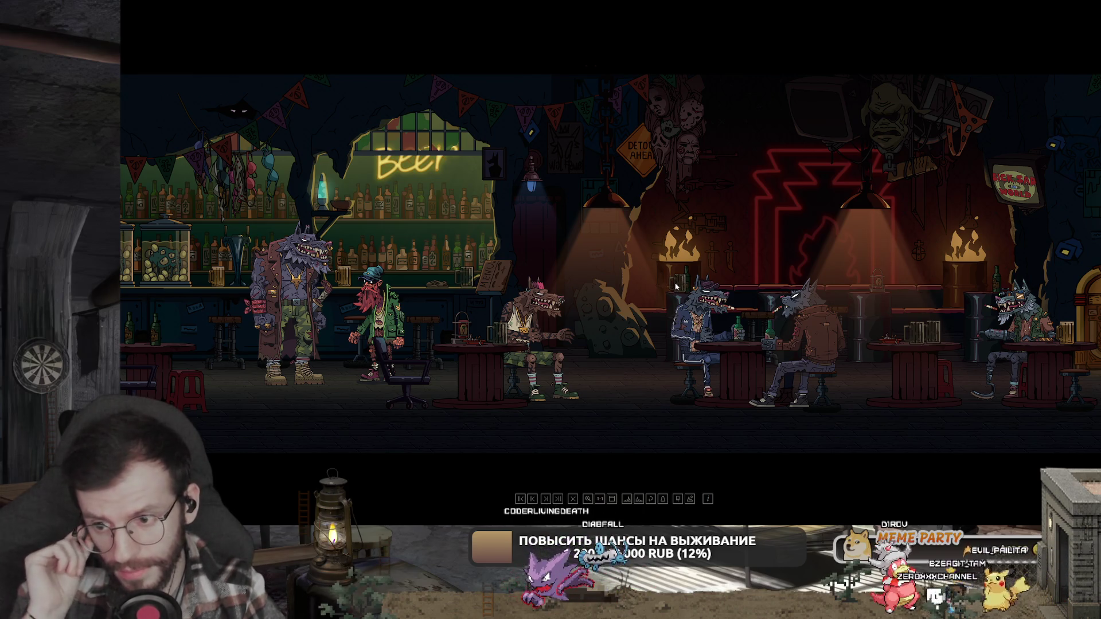
scroll(675, 286, "up", 1)
scroll(569, 333, "up", 1)
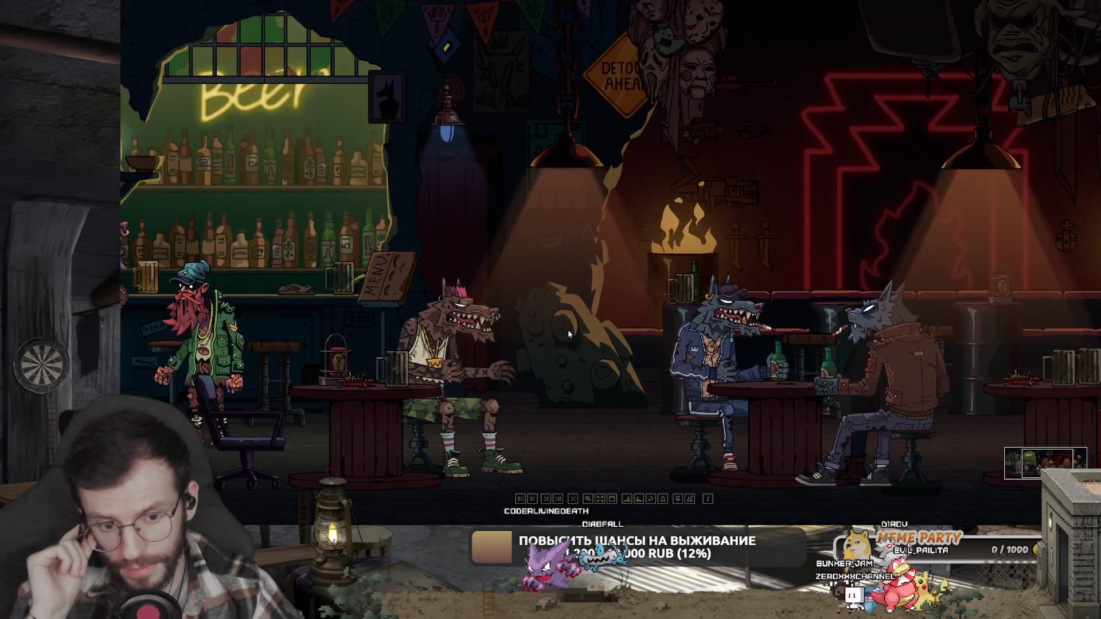
scroll(569, 333, "up", 1)
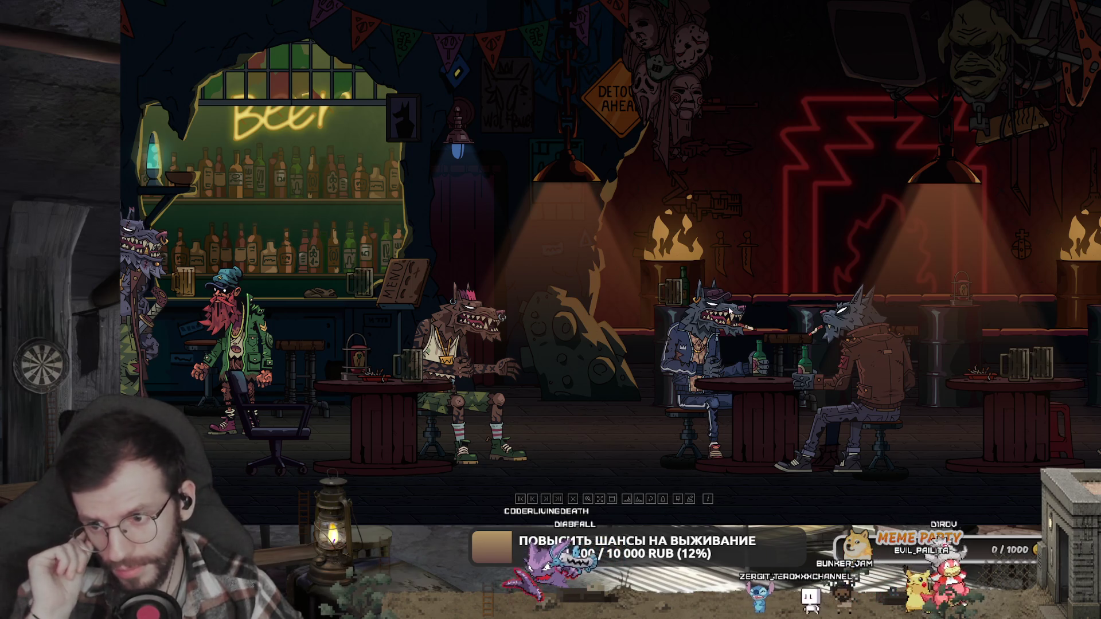
scroll(787, 211, "down", 1)
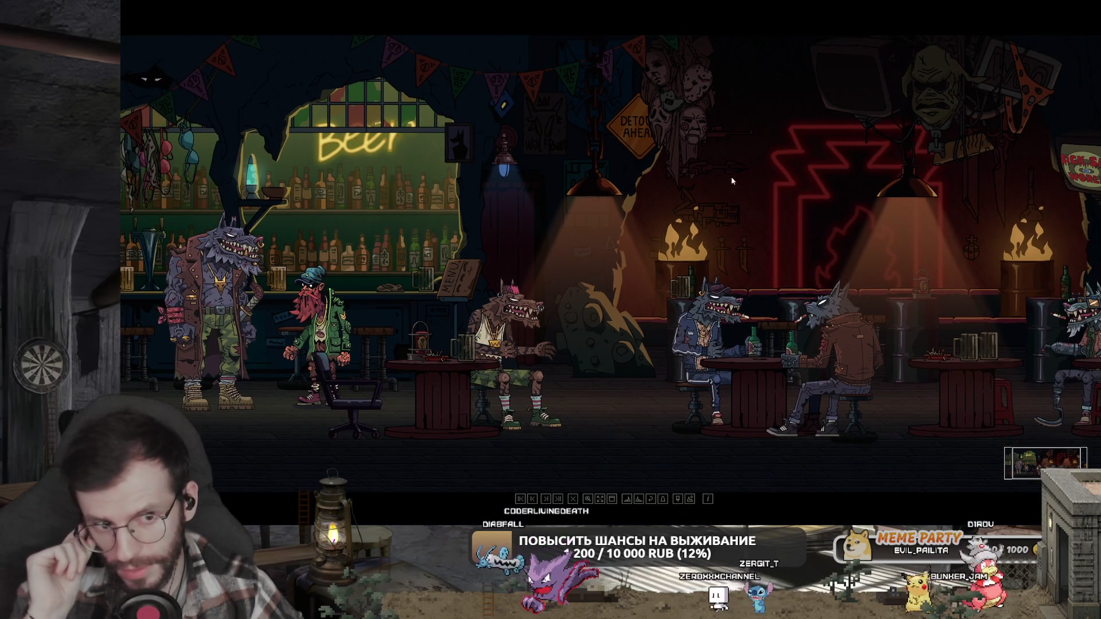
mouse_move(787, 211)
left_mouse_down()
mouse_move(702, 217)
mouse_move(540, 312)
left_mouse_up()
scroll(702, 218, "up", 1)
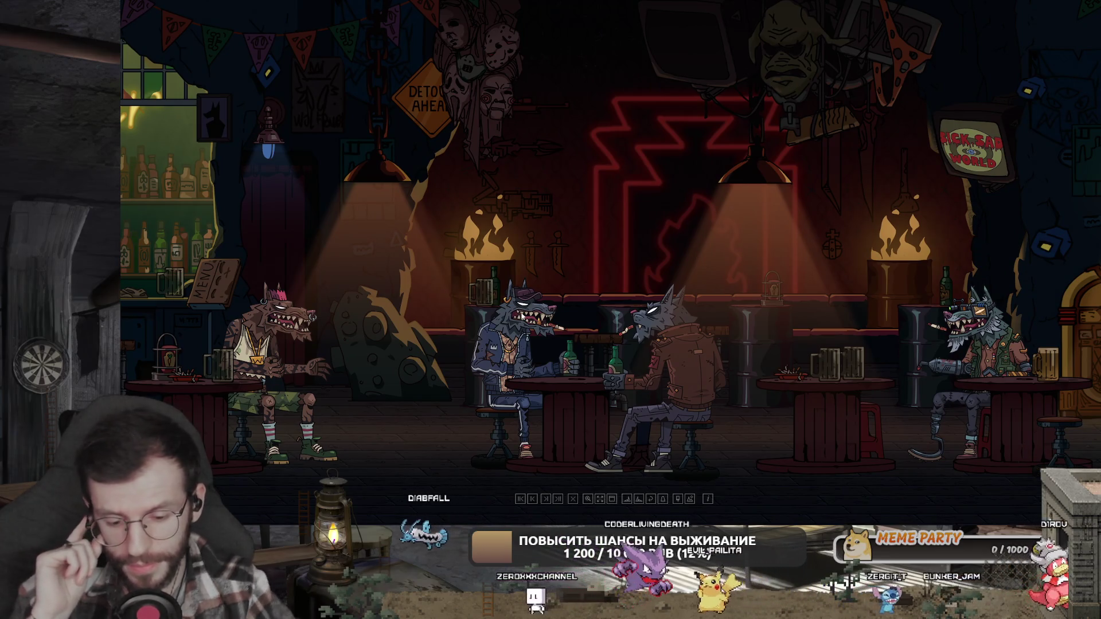
key("alt+Tab")
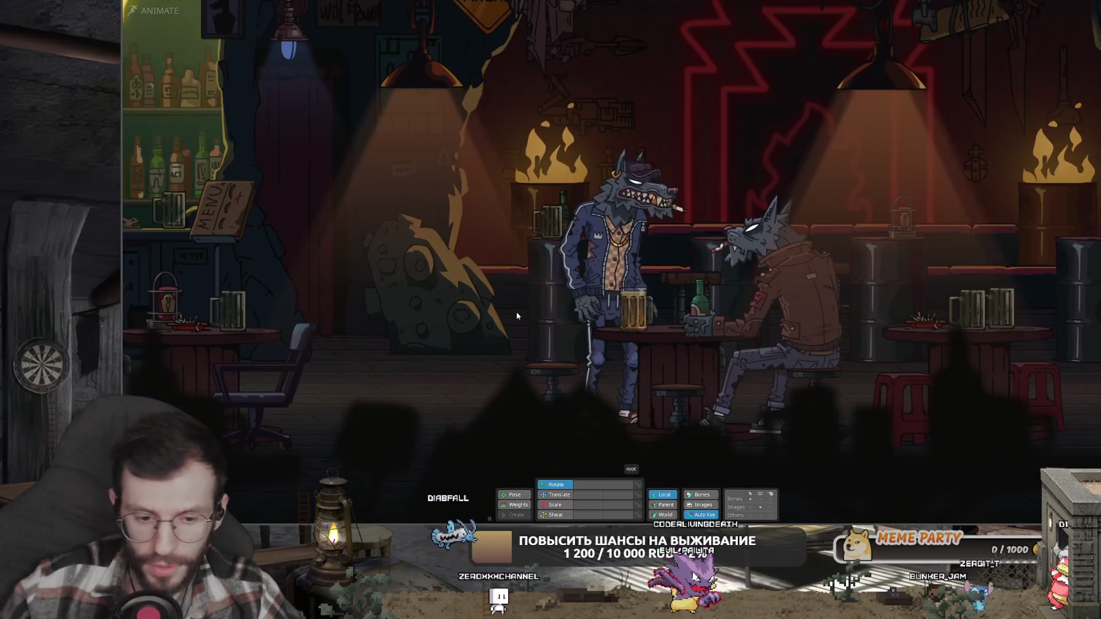
scroll(516, 311, "down", 2)
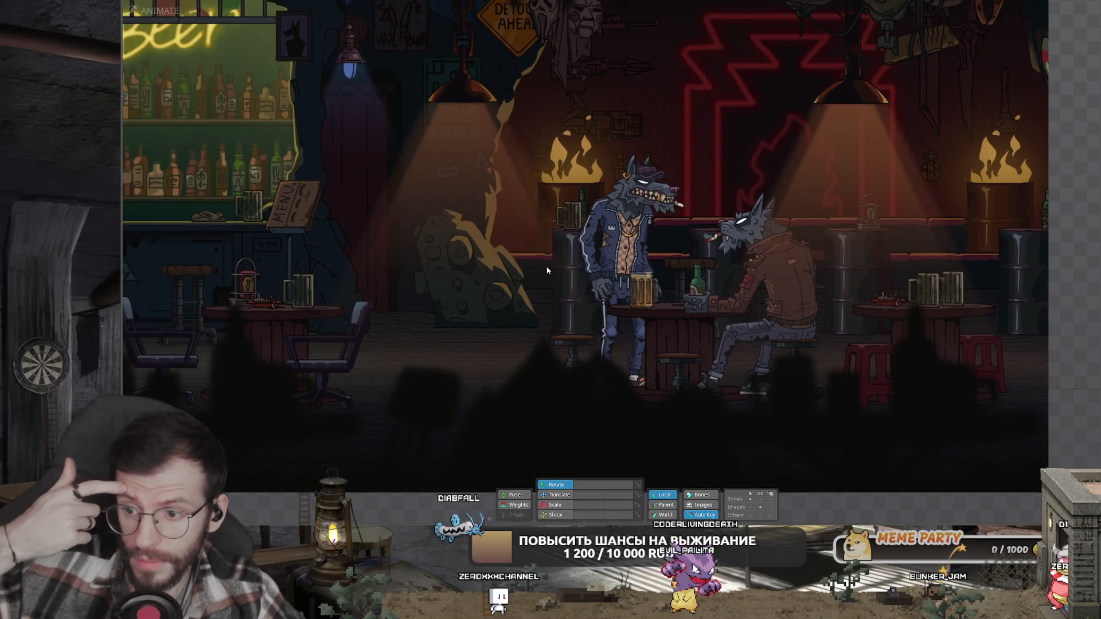
scroll(529, 308, "up", 1)
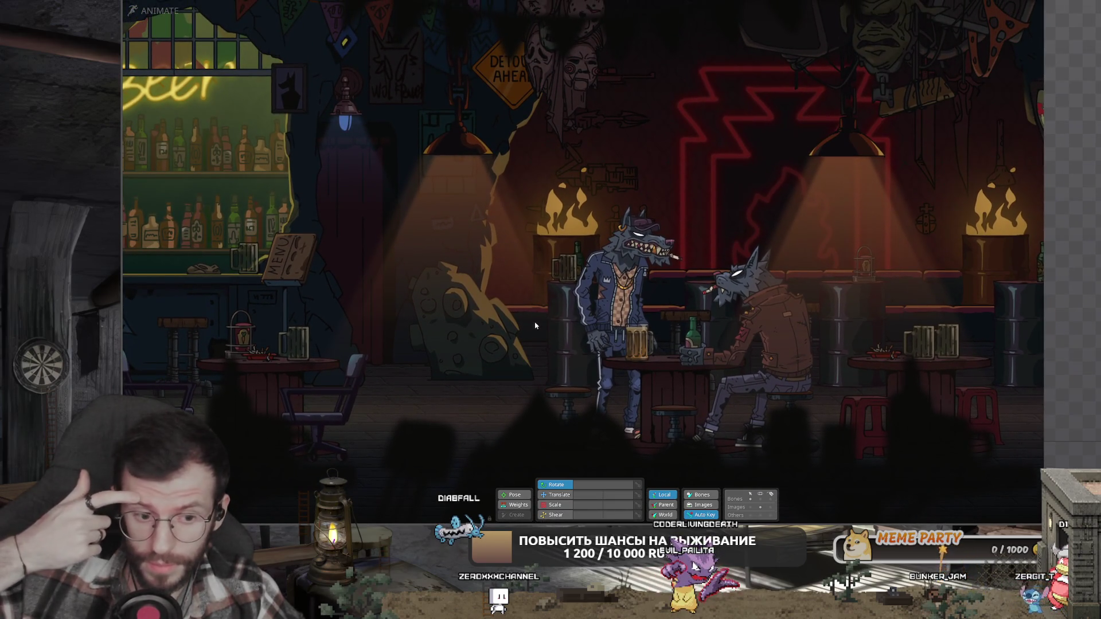
scroll(544, 315, "down", 3)
scroll(556, 312, "up", 2)
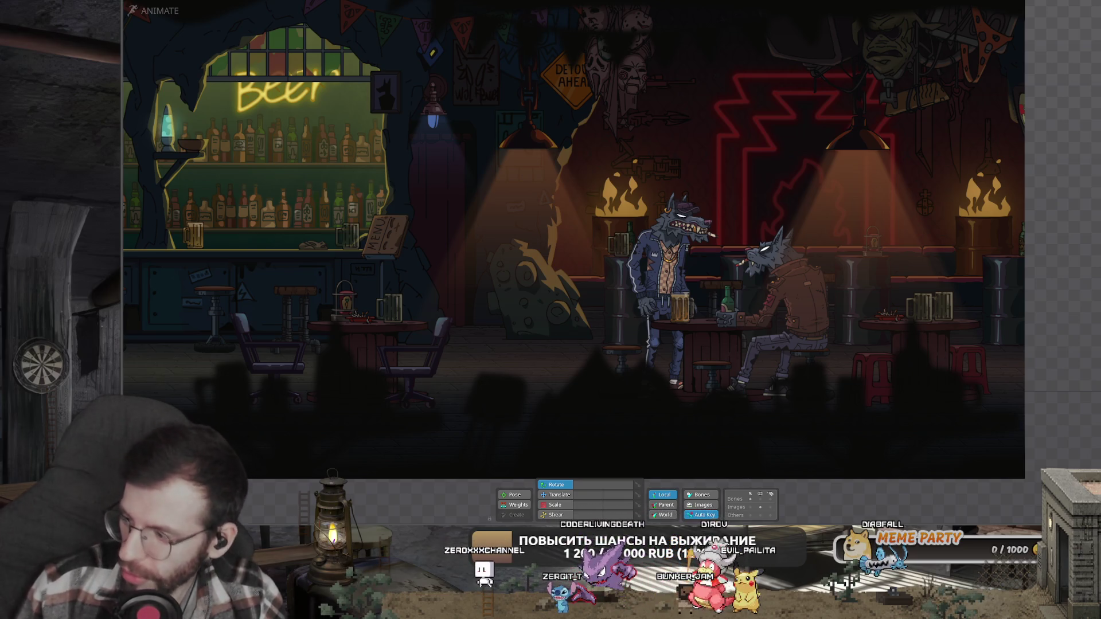
- Toggle between the Windows desktop and Spine twice with Win+D
key("super+d")
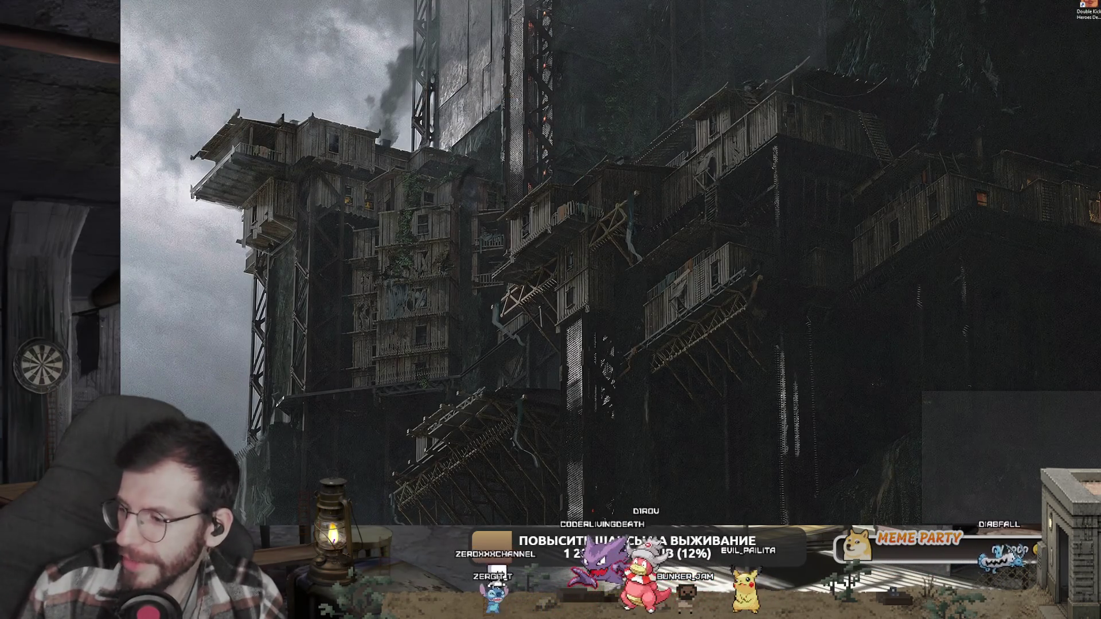
key("super+d")
scroll(773, 297, "up", 3)
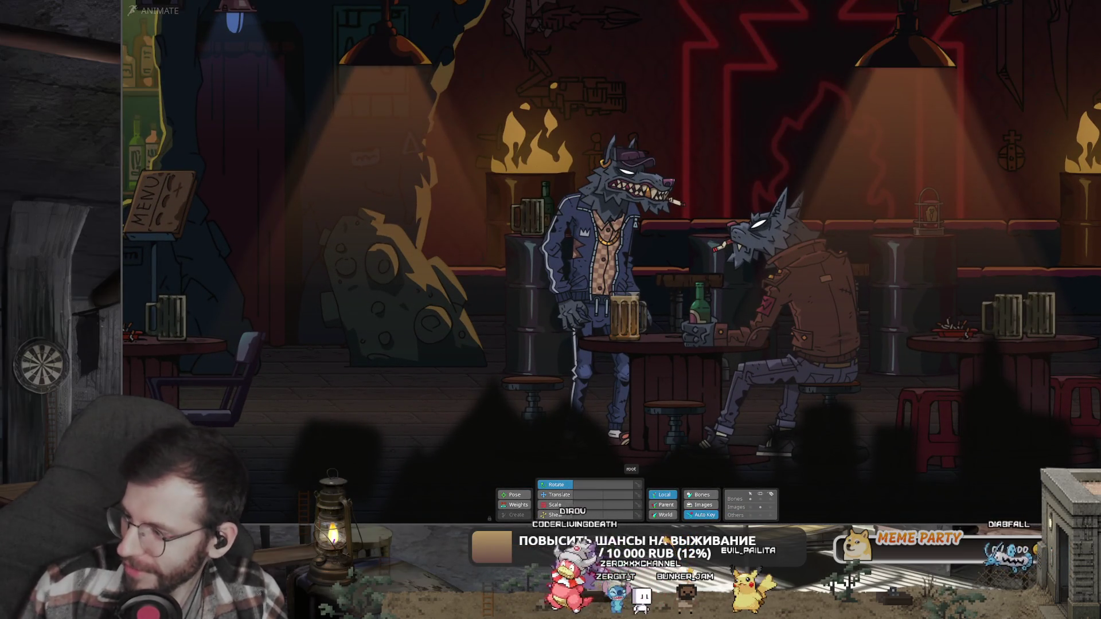
key("super+d")
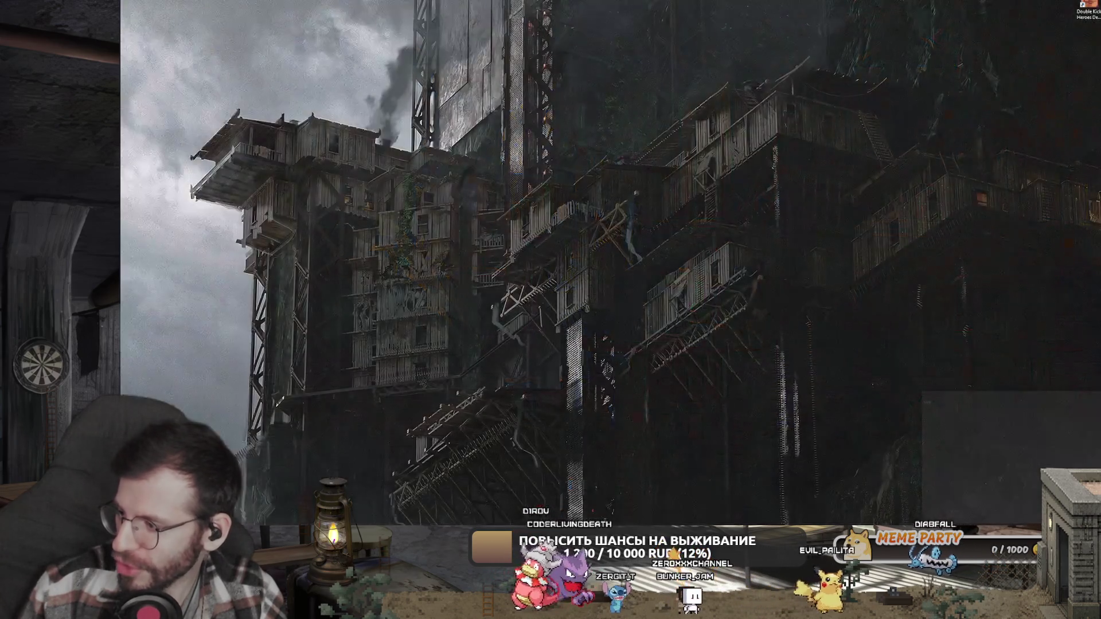
key("super+d")
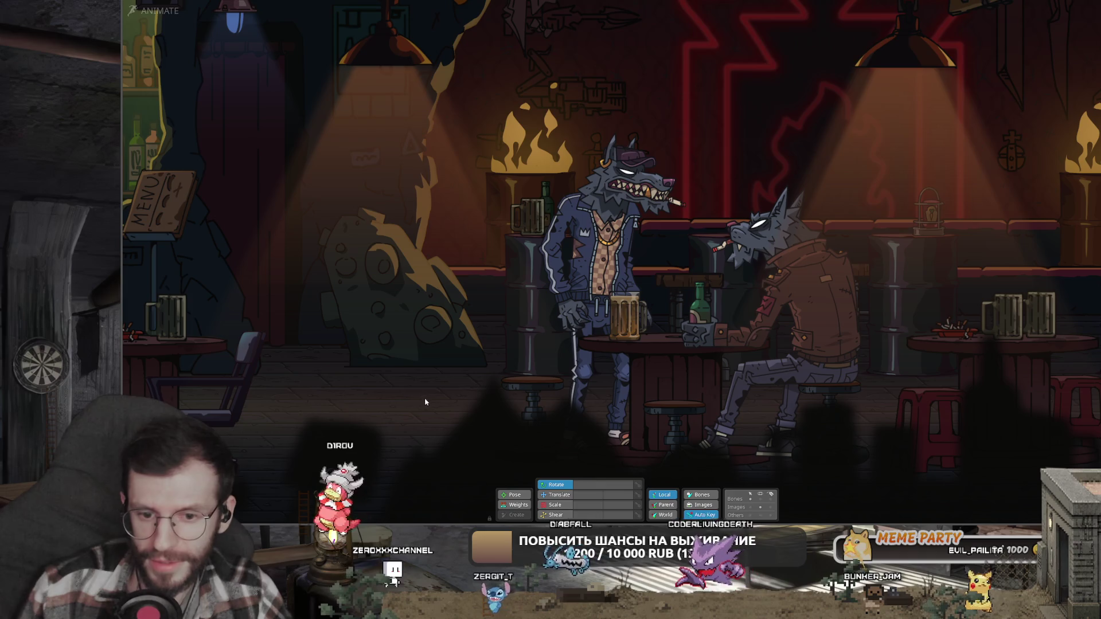
- Zoom in and out around the blue vintage car skeleton
scroll(425, 397, "up", 5)
scroll(470, 380, "down", 2)
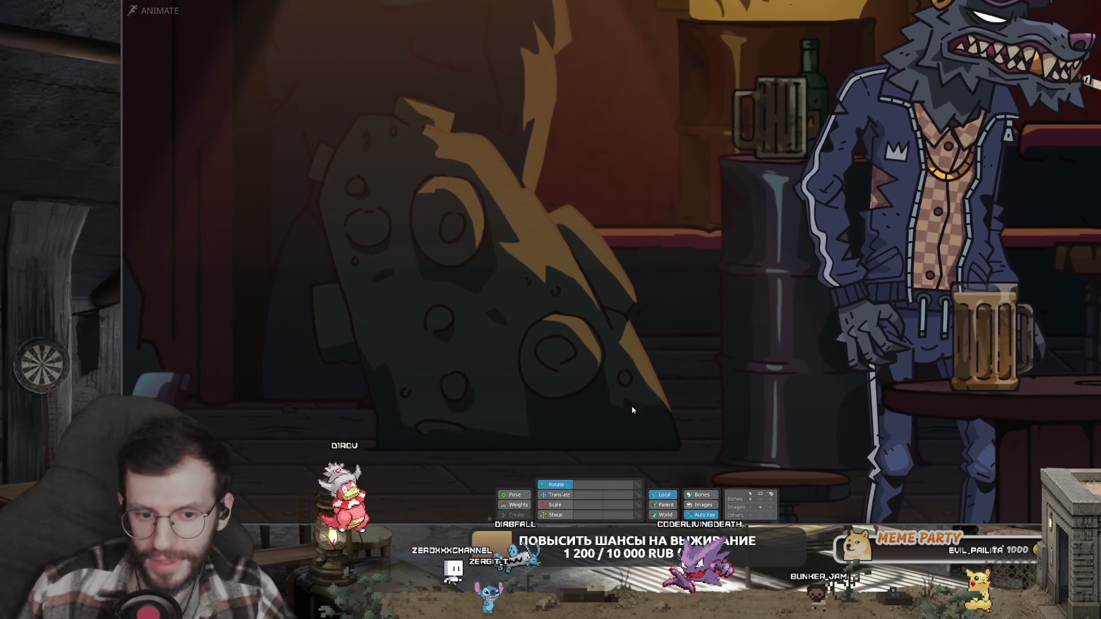
scroll(467, 344, "down", 4)
scroll(467, 321, "down", 3)
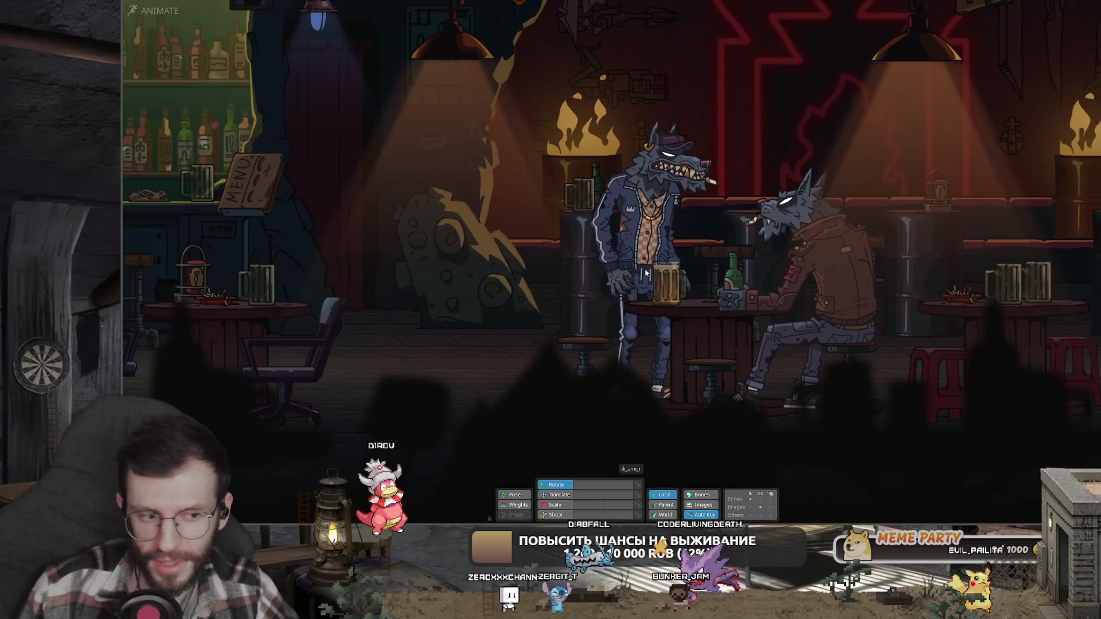
scroll(148, 386, "up", 2)
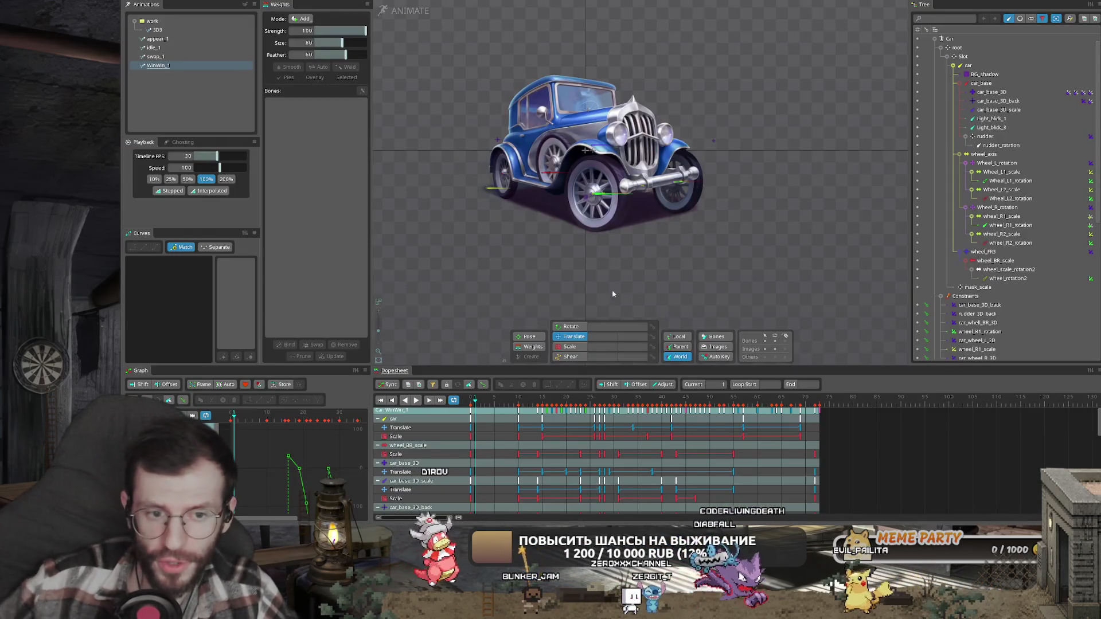
key("l")
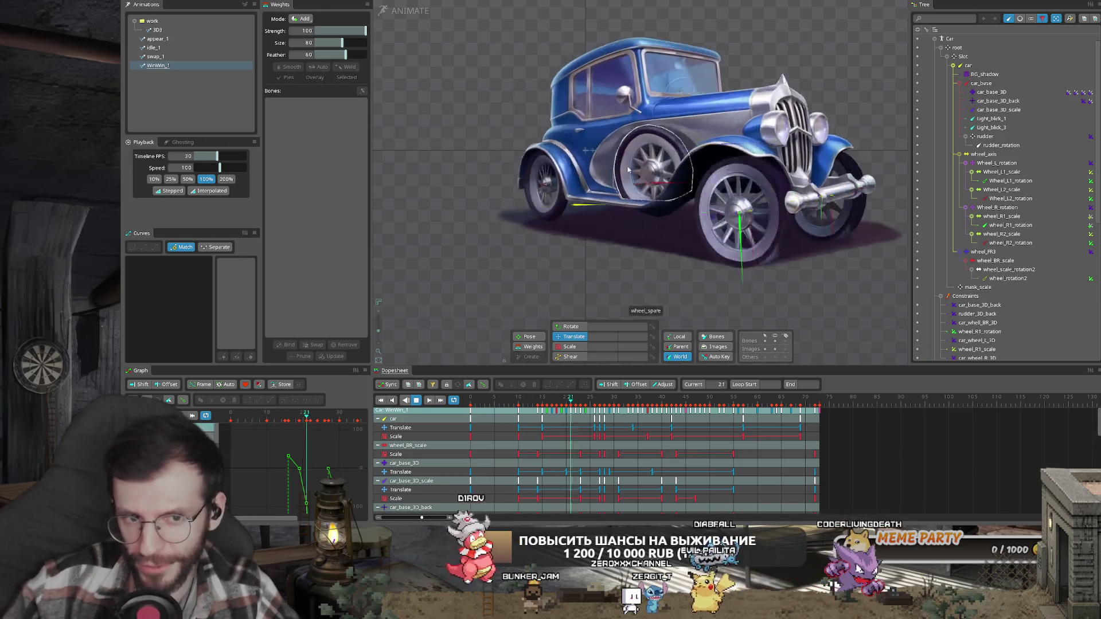
left_click(209, 191)
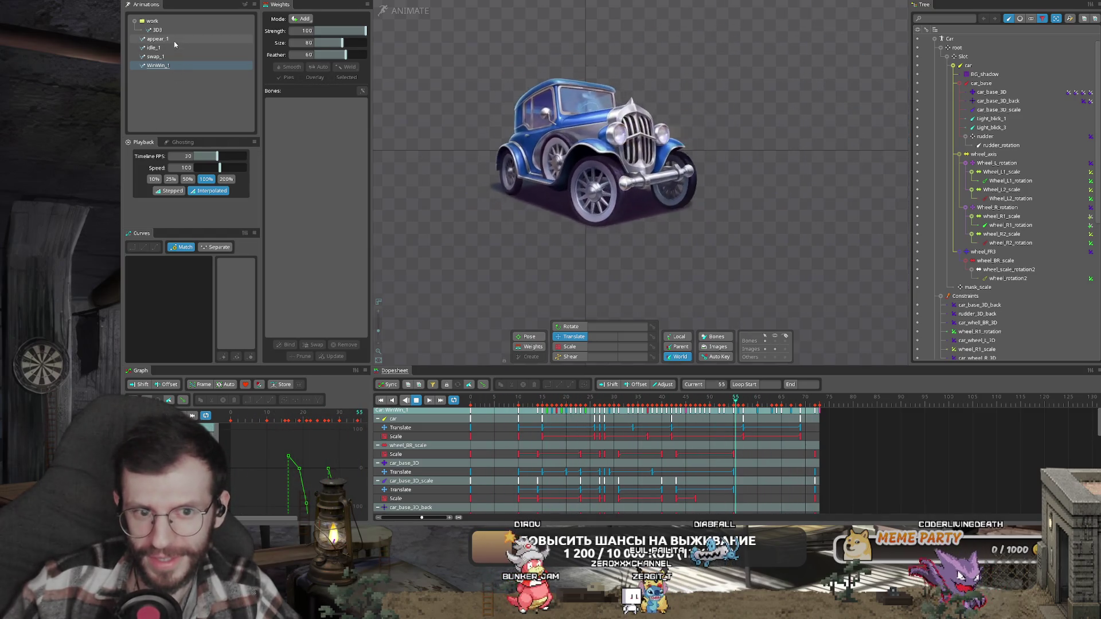
left_click(172, 56)
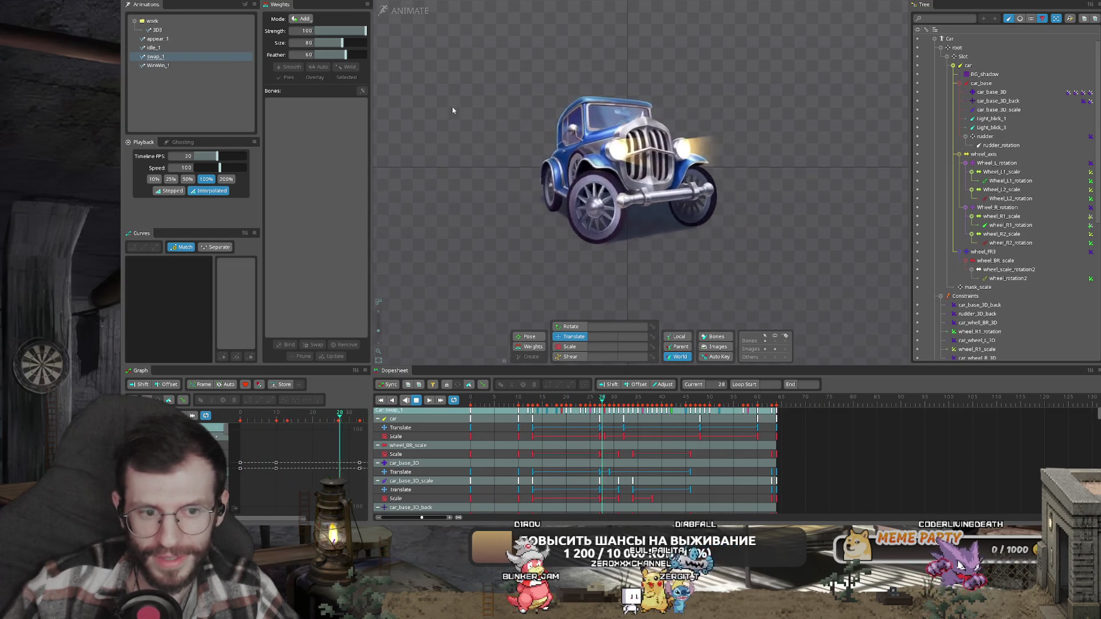
key("space")
key("c")
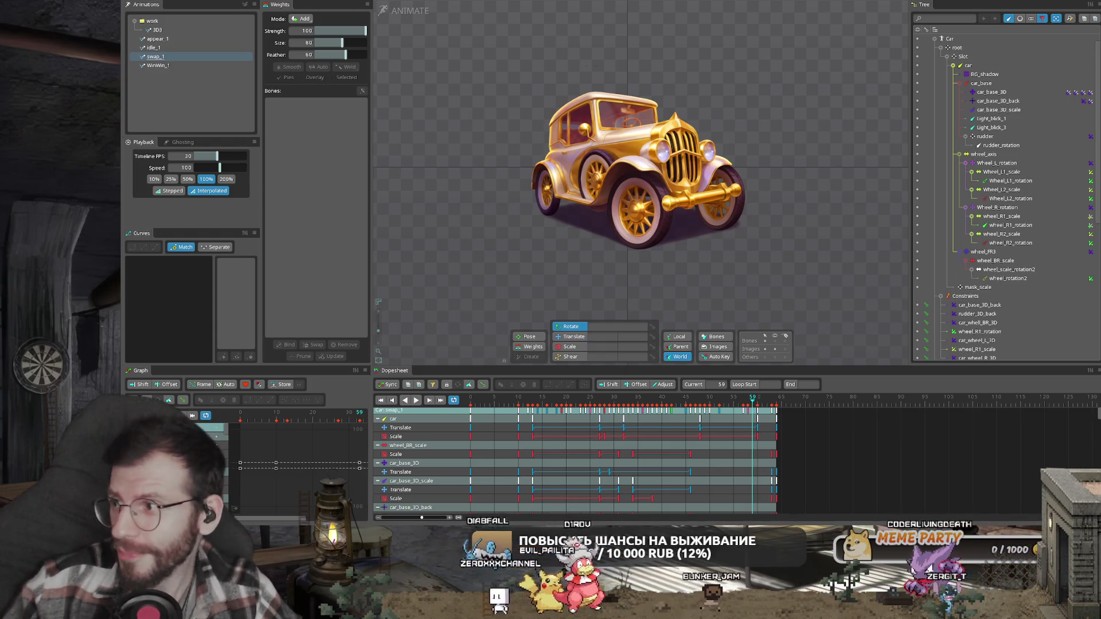
scroll(787, 199, "up", 2)
scroll(787, 200, "down", 3)
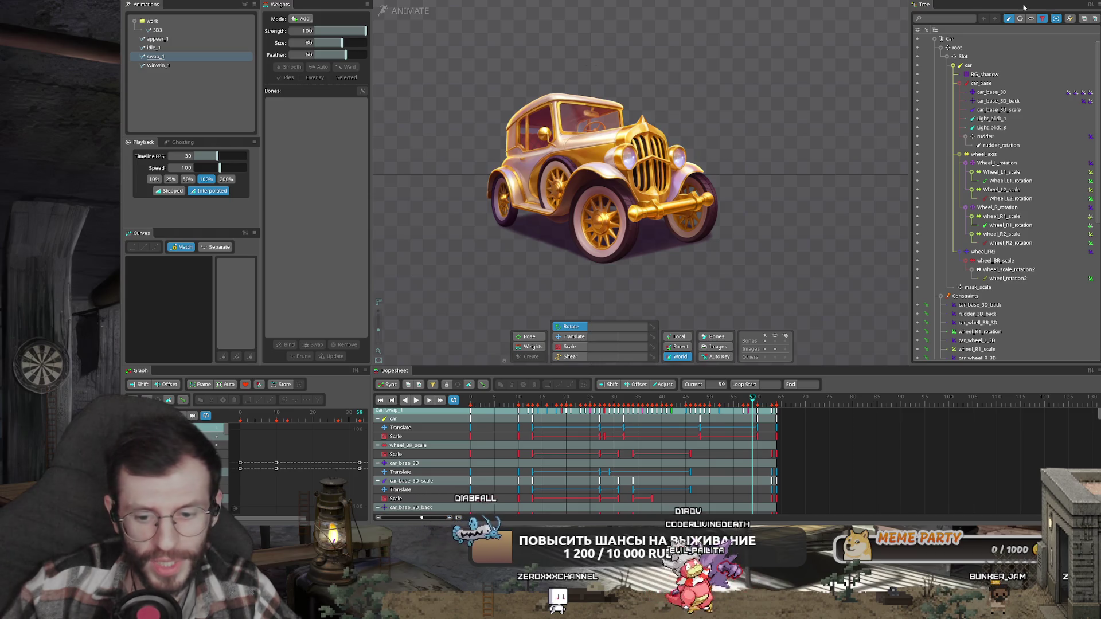
- Open the recent wolf alley project, discarding the car project's unsaved changes
key("alt")
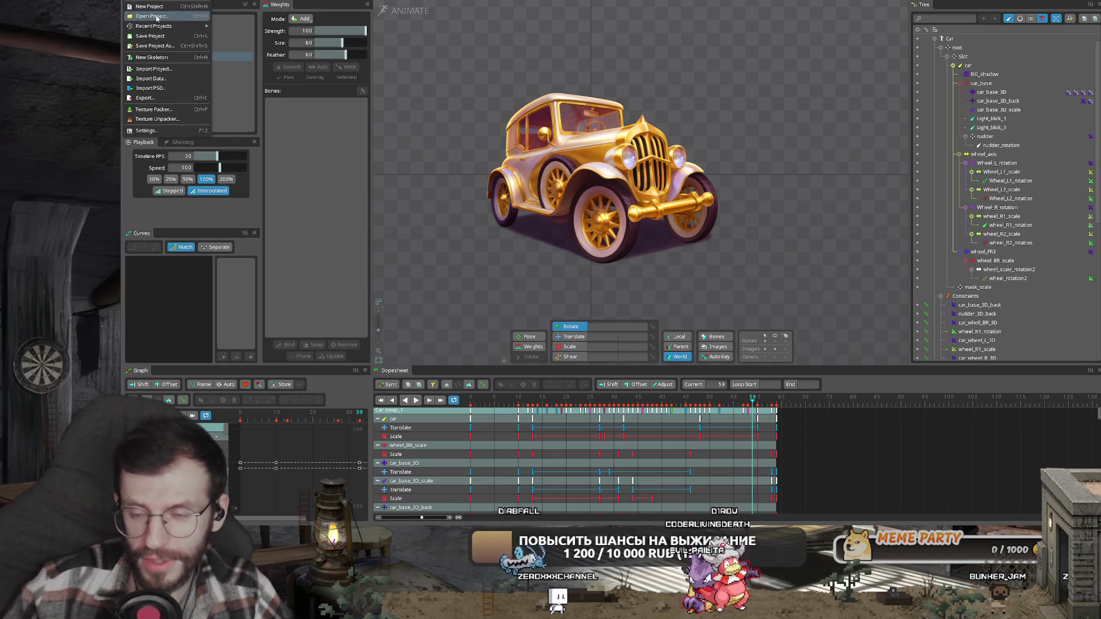
mouse_move(161, 27)
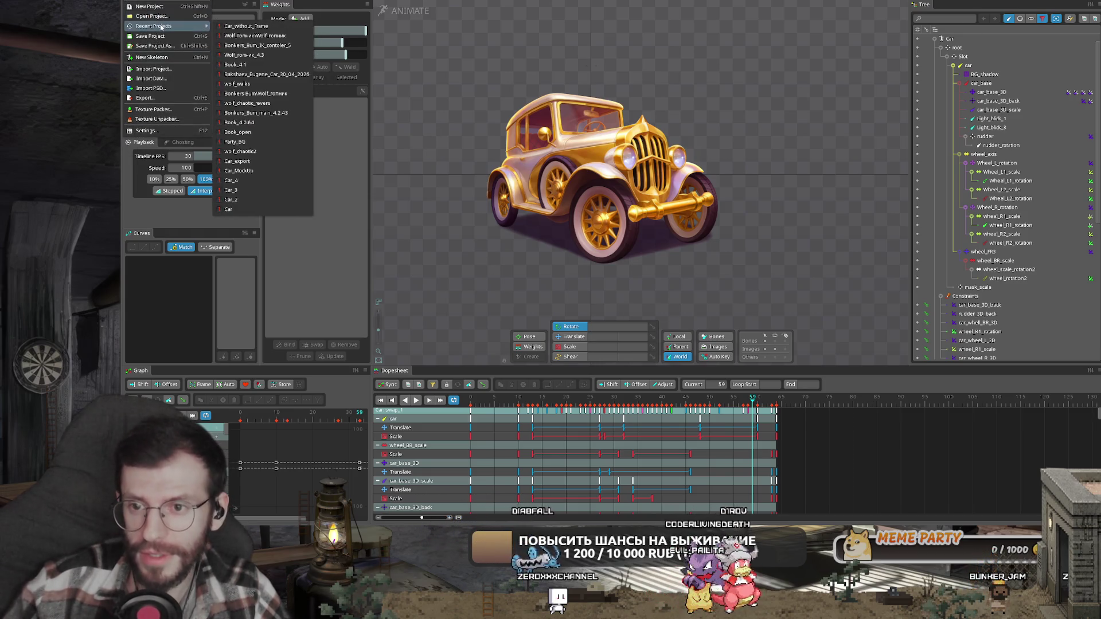
left_click(254, 46)
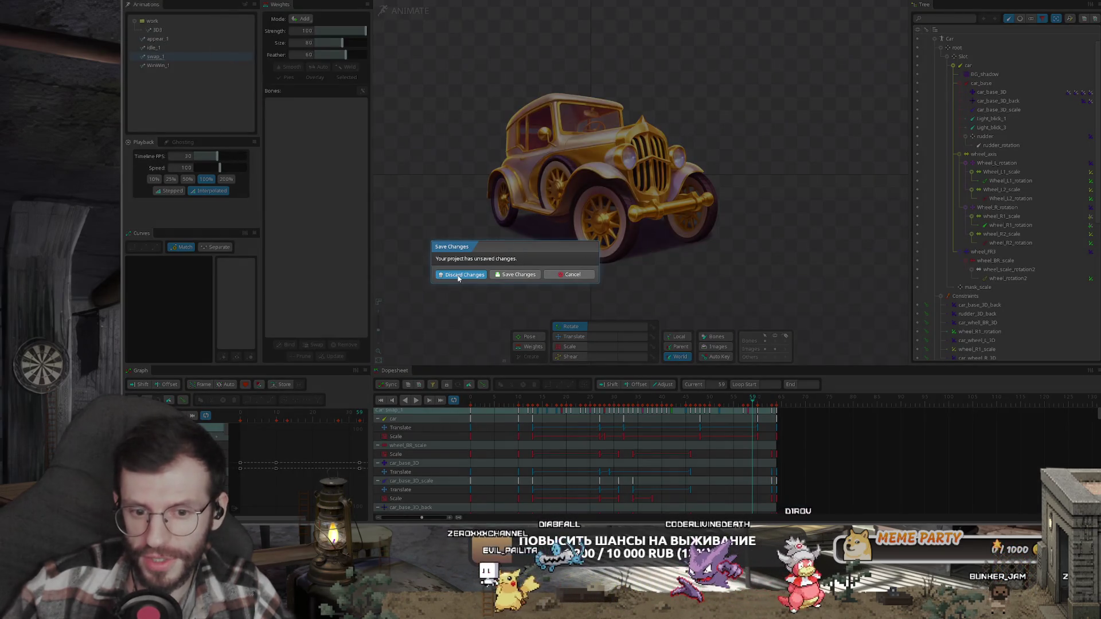
left_click(458, 275)
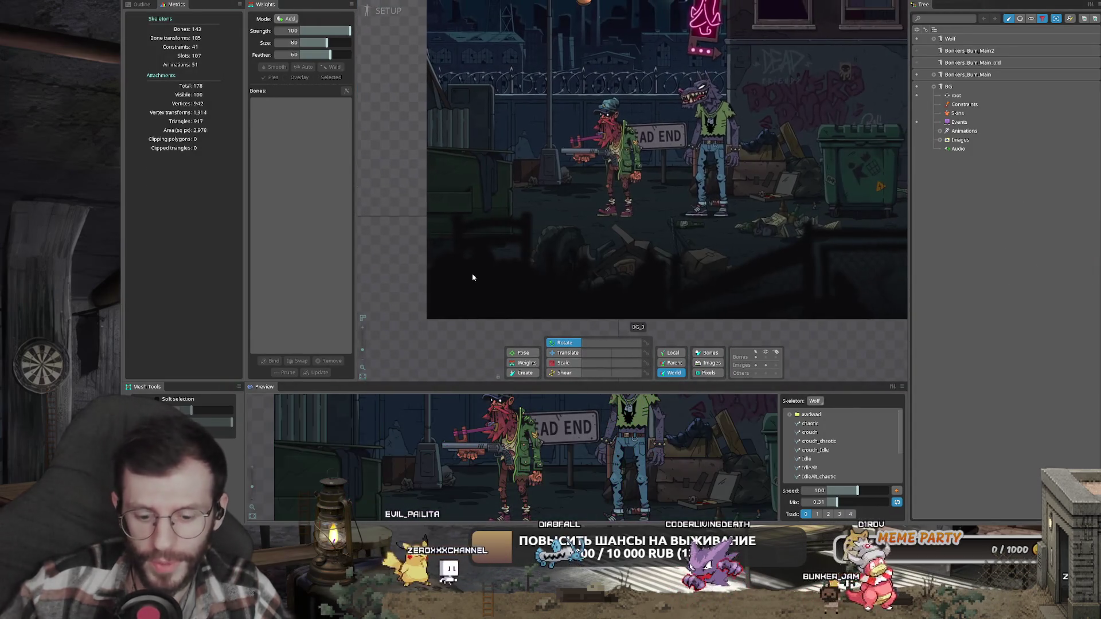
- Zoom in on the alley characters, then switch to the Twitch channel page
scroll(556, 344, "up", 3)
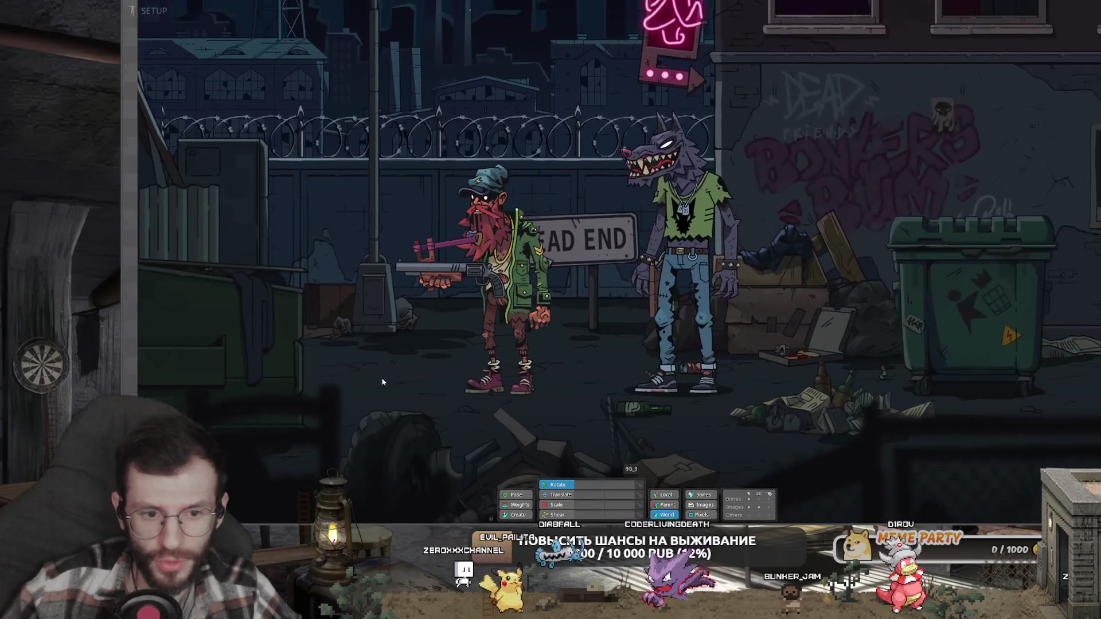
scroll(558, 402, "up", 1)
scroll(558, 402, "up", 1)
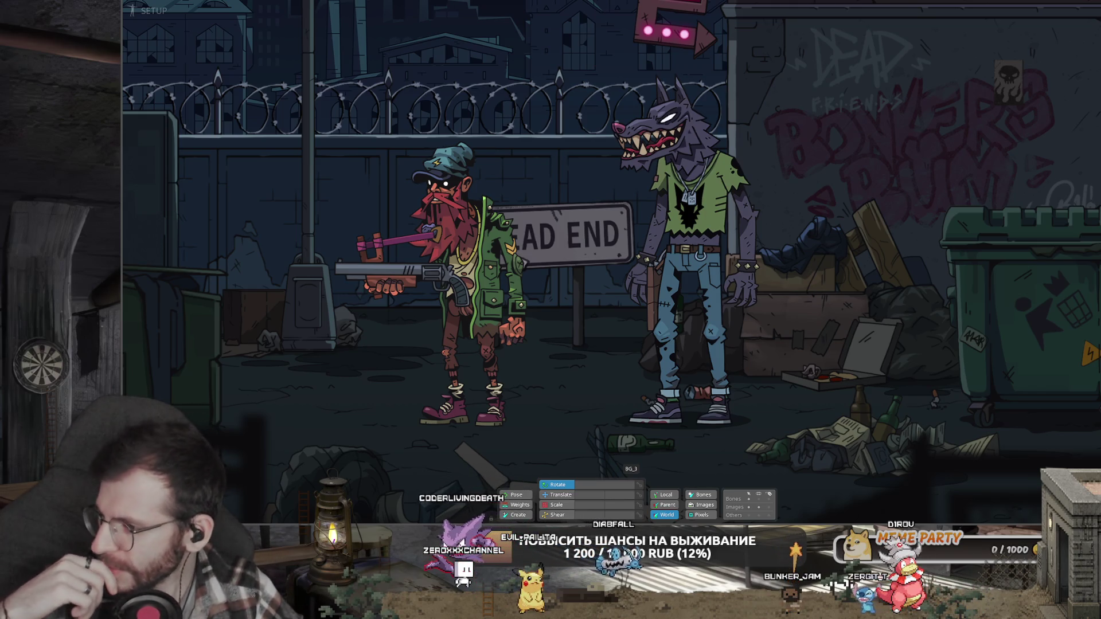
key("alt+Tab")
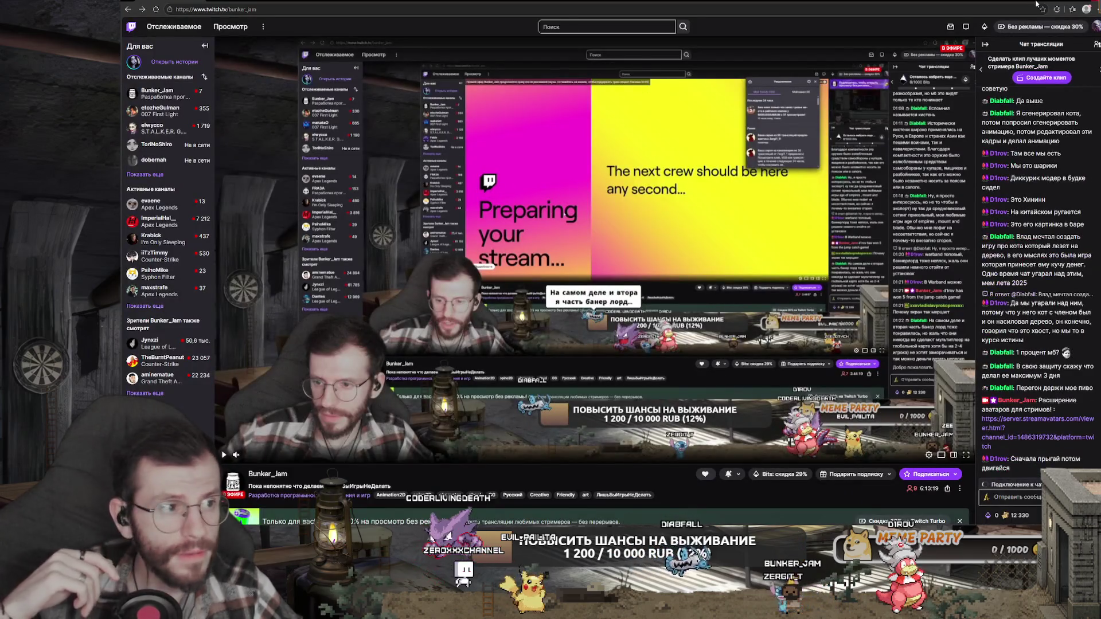
- Switch from the Twitch page back to the Spine alley scene
key("alt+Tab")
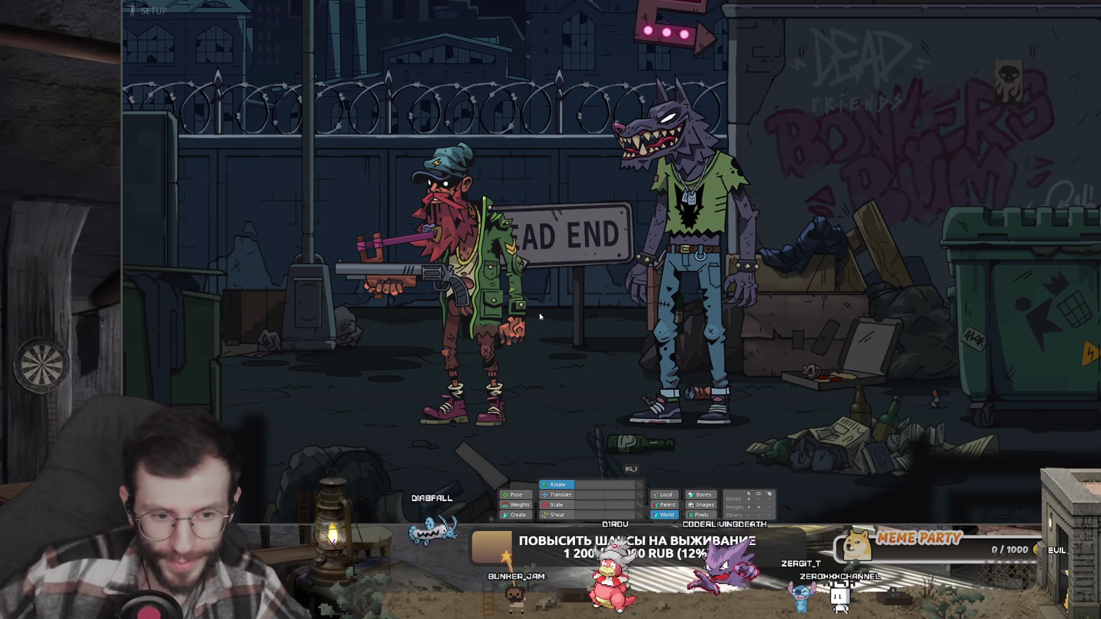
- Zoom around the scene and bring the workspace panels back around the viewport
scroll(539, 317, "down", 3)
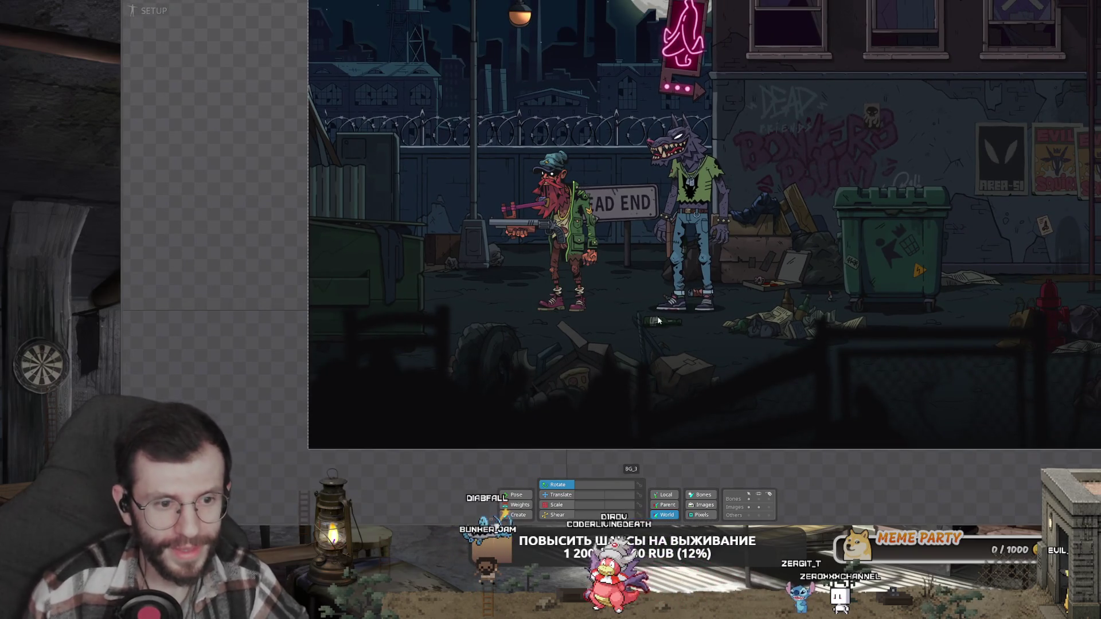
scroll(731, 316, "up", 2)
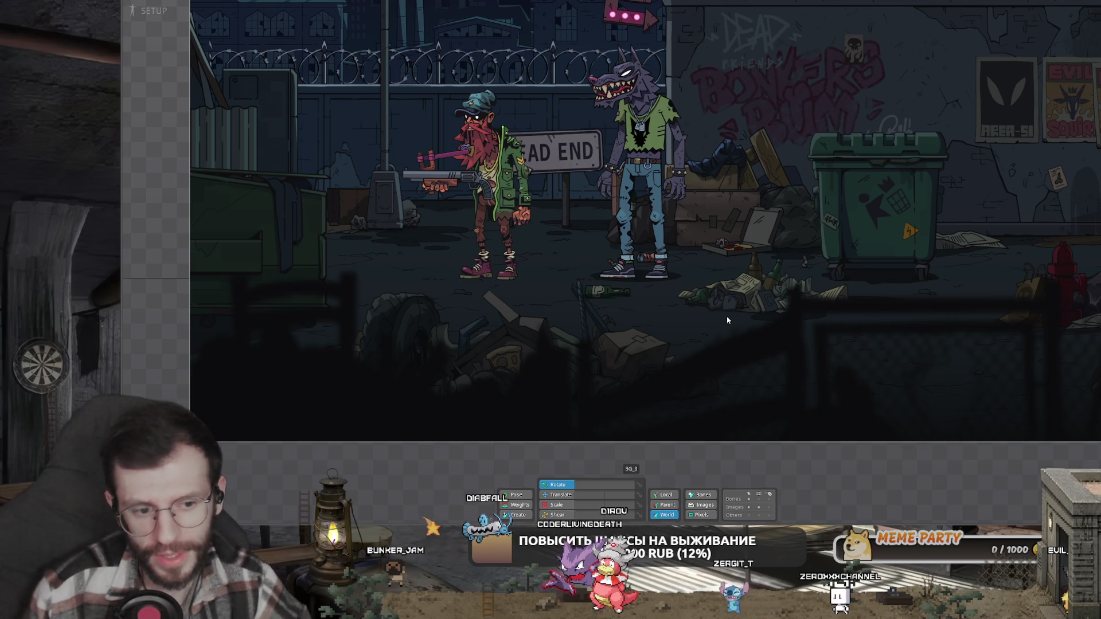
scroll(727, 319, "down", 3)
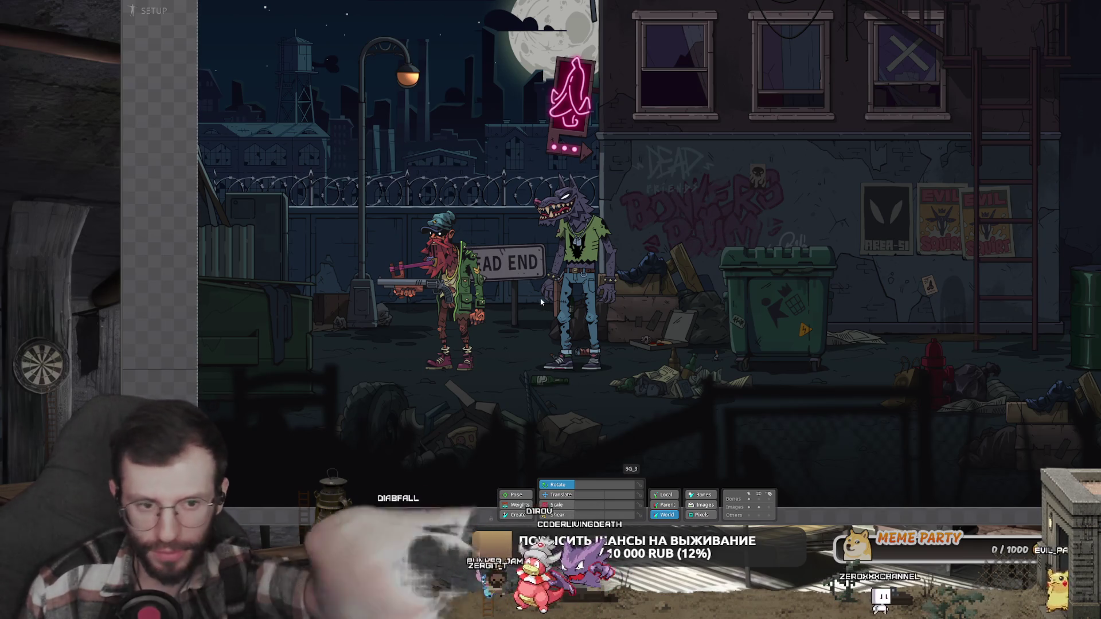
key("Tab")
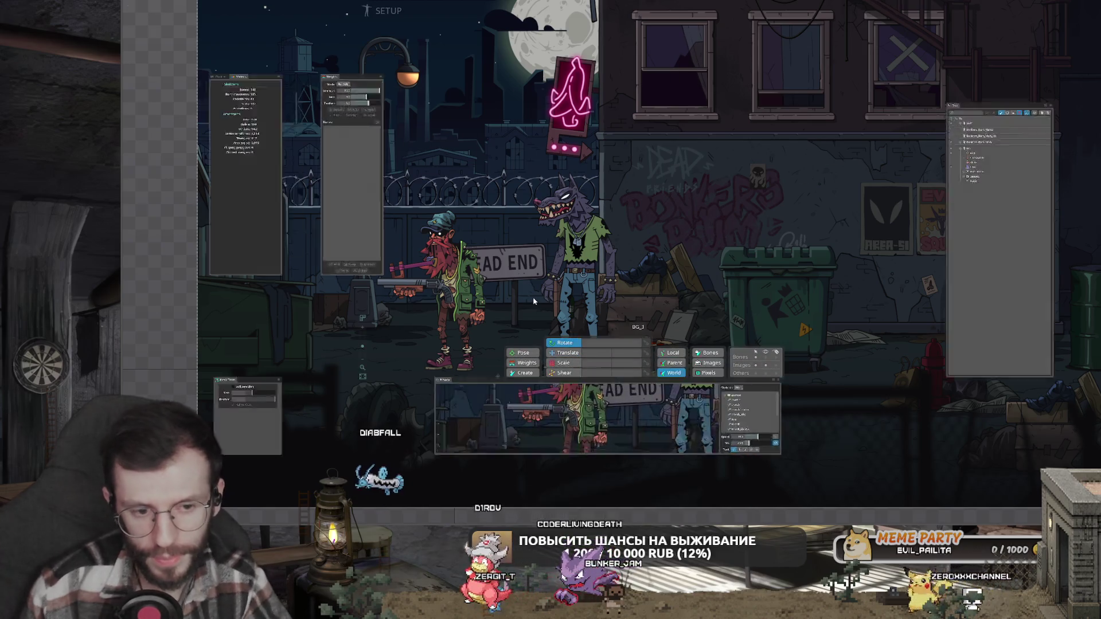
scroll(687, 222, "up", 3)
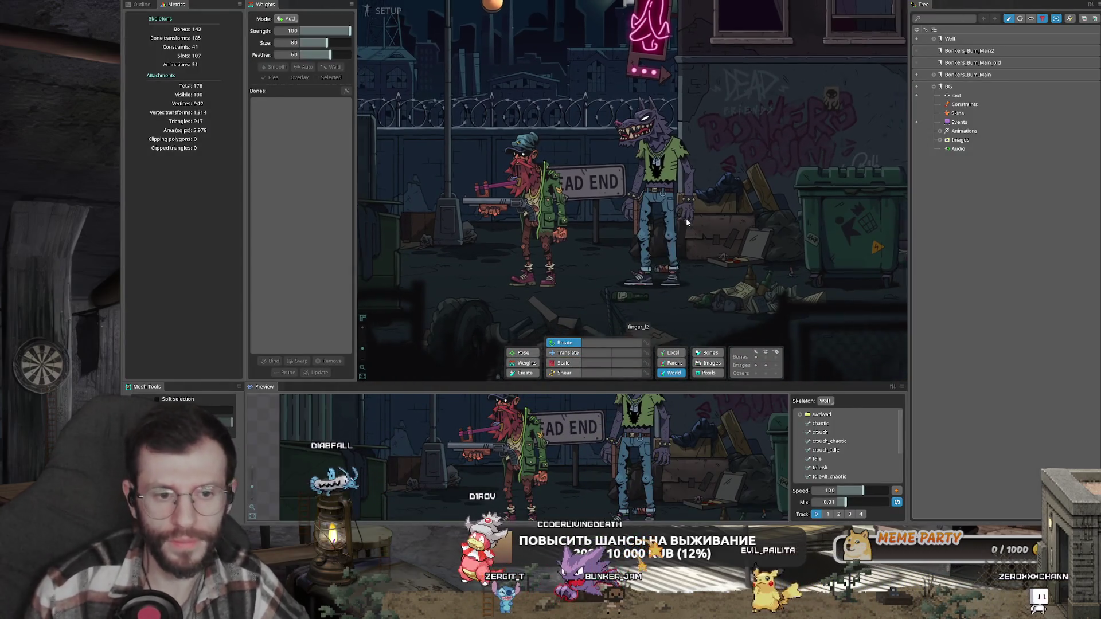
scroll(686, 222, "down", 2)
scroll(652, 168, "up", 1)
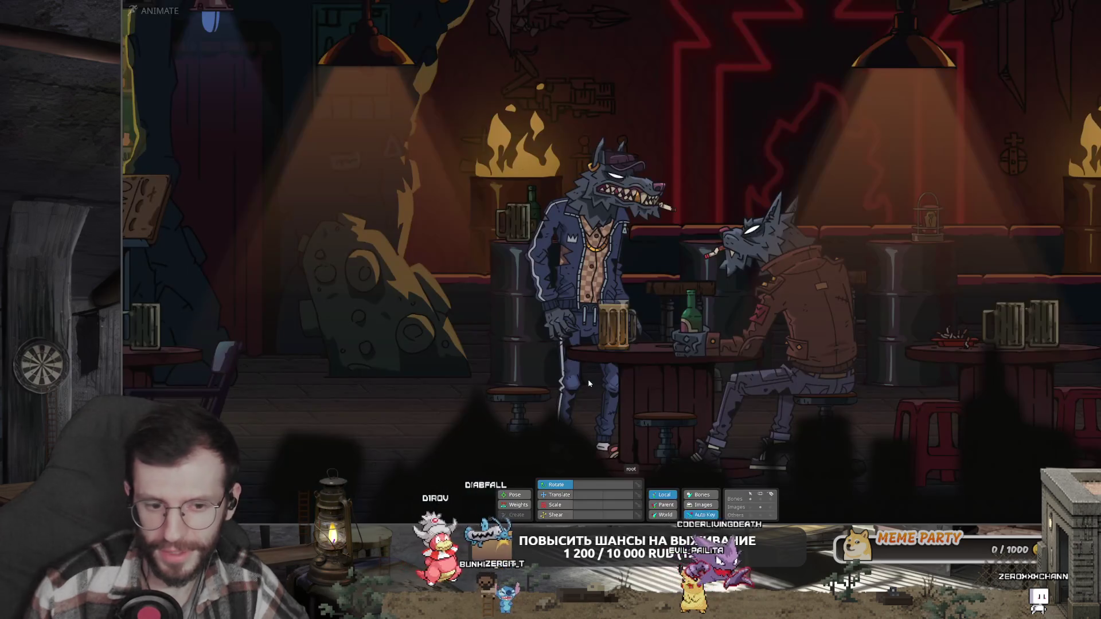
- Restore the panel layout, centre the view on the bar table, and start playback
key("grave")
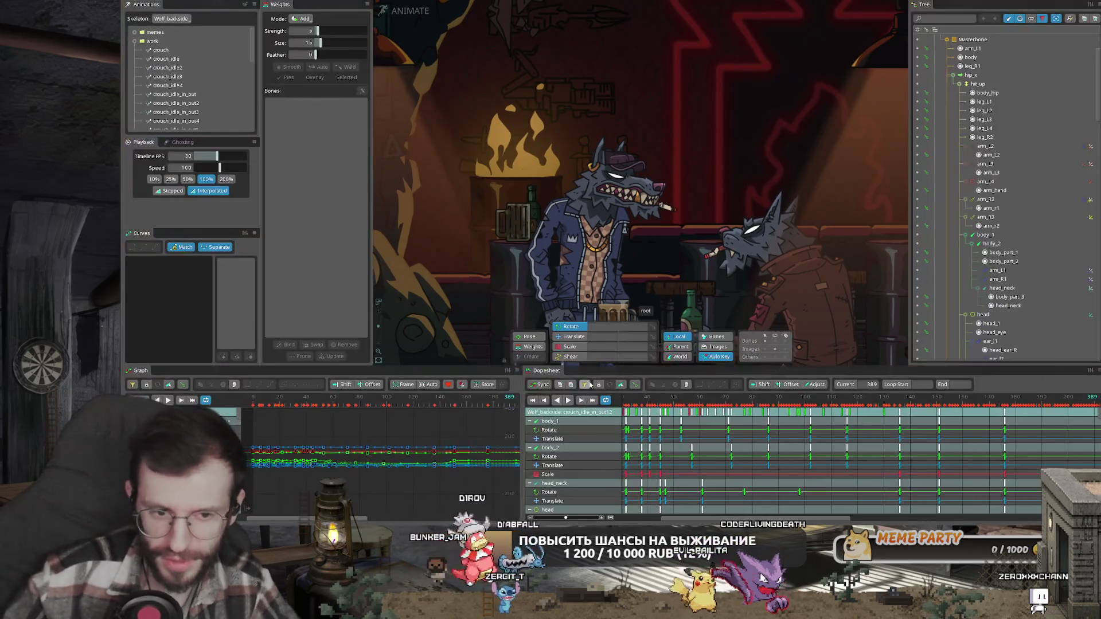
left_click_drag(474, 358, 442, 265)
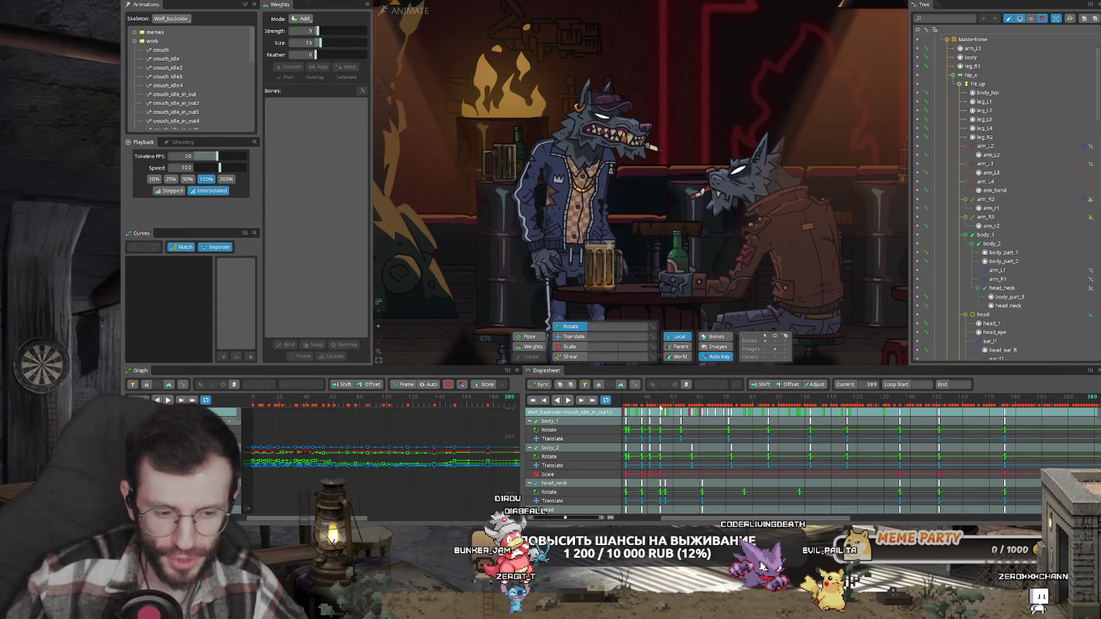
scroll(660, 409, "down", 3)
key("space")
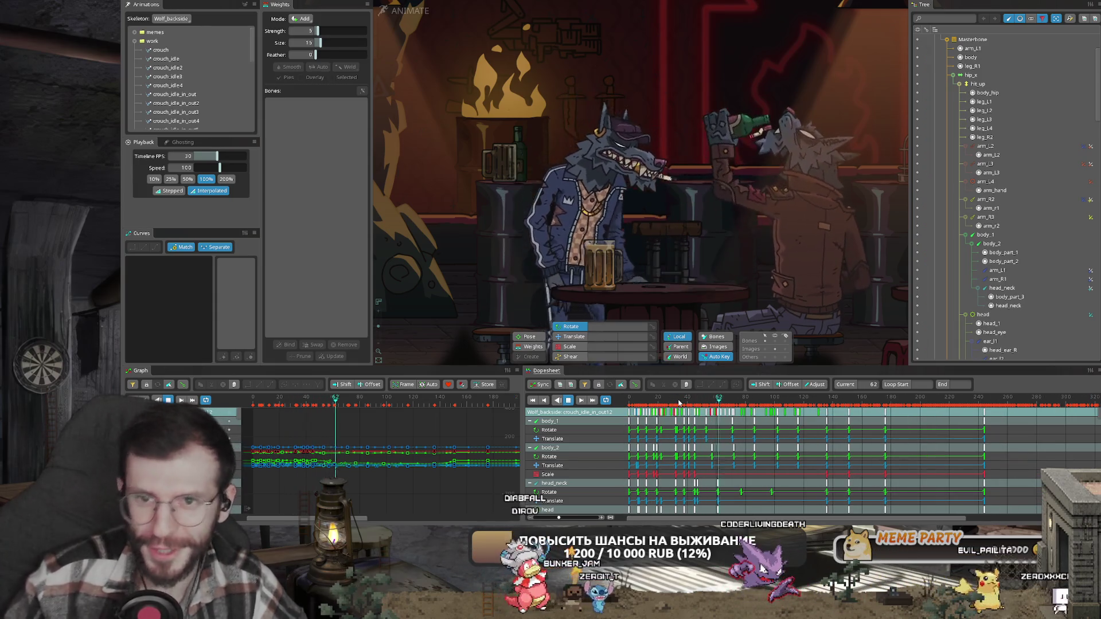
left_click_drag(688, 355, 721, 302)
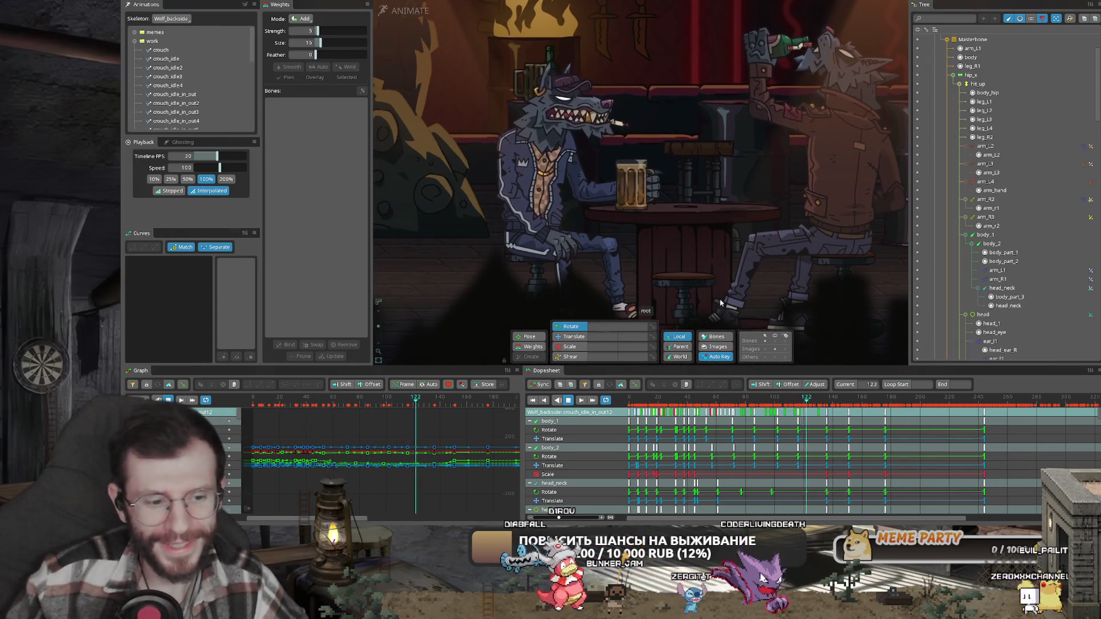
scroll(898, 400, "down", 2)
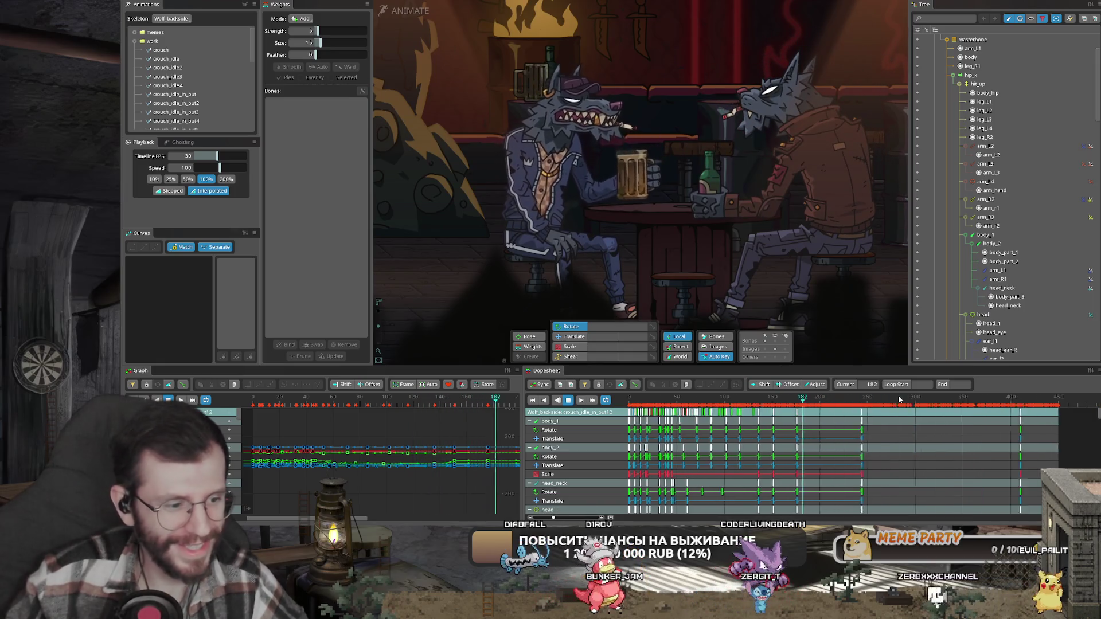
scroll(899, 399, "down", 1)
- Switch to the Wolf_гопник_fullsize skeleton, jump to frame 161, and show its sitting idle animation
left_click(178, 19)
left_click(180, 43)
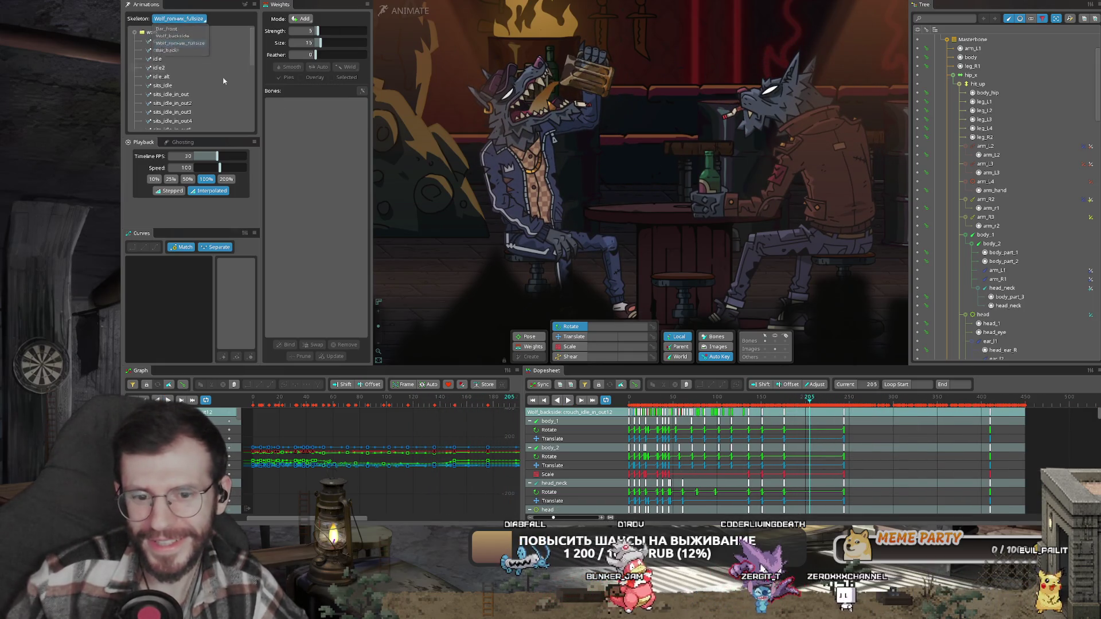
left_click(771, 401)
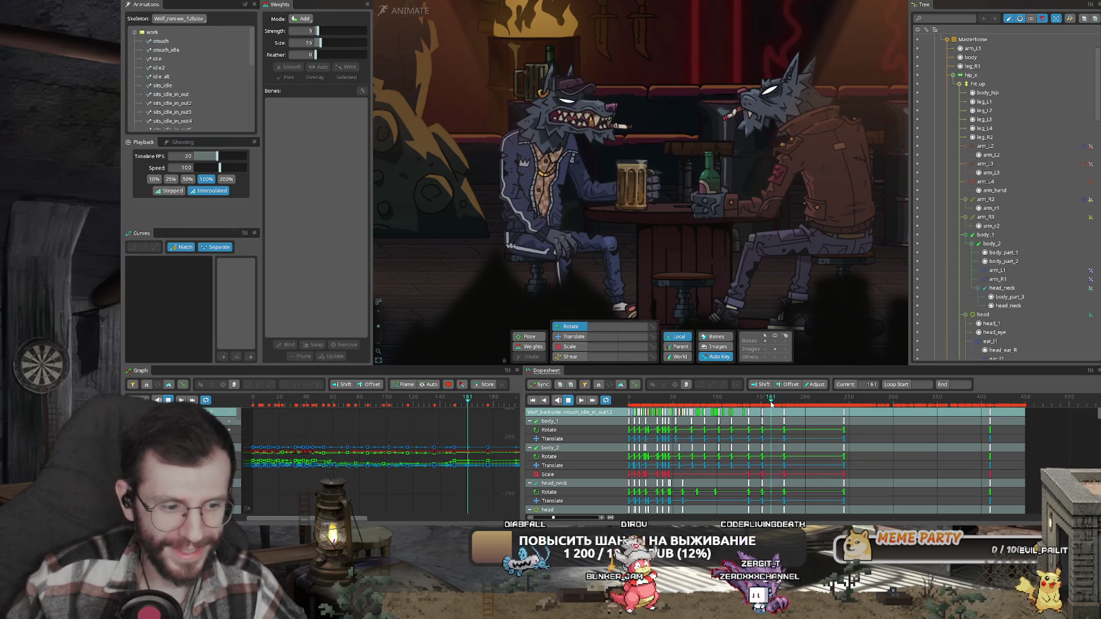
left_click(179, 18)
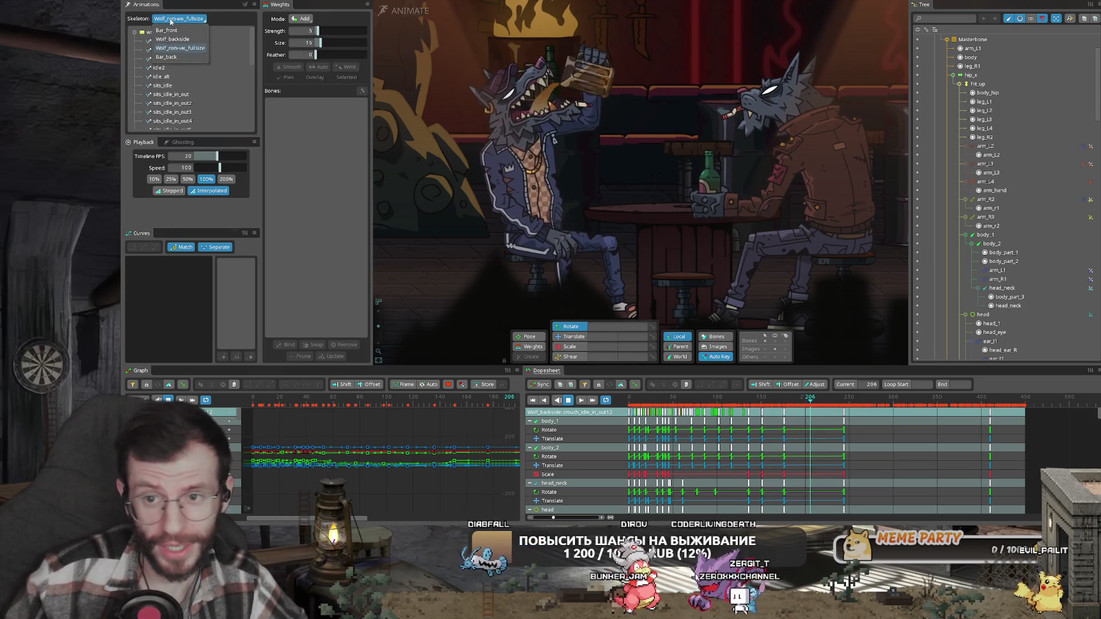
left_click(230, 45)
left_click(933, 74)
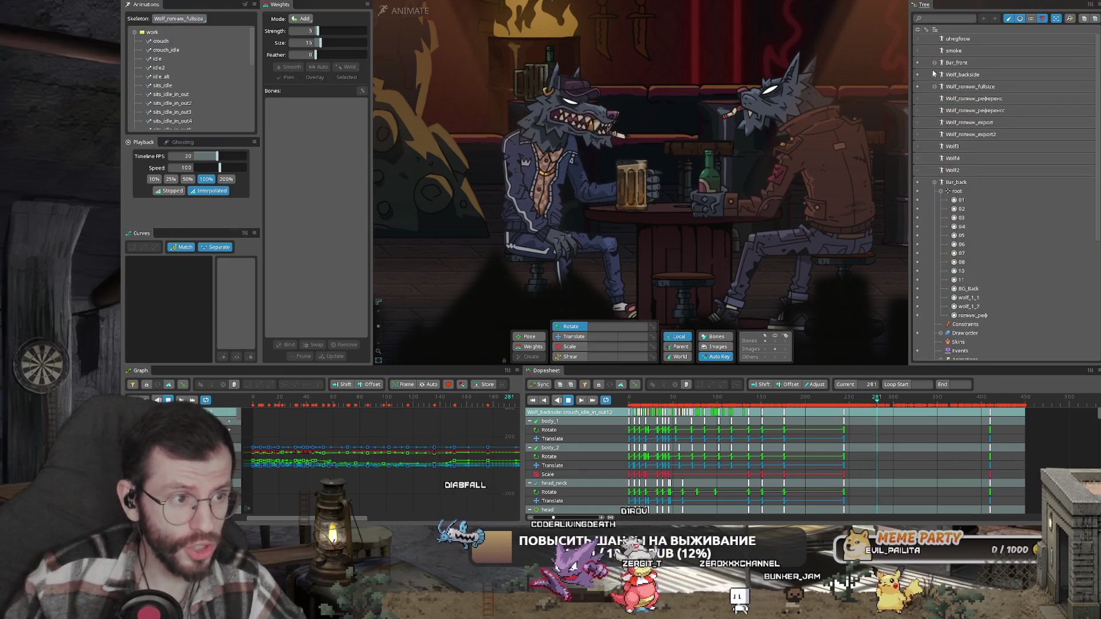
left_click(637, 234)
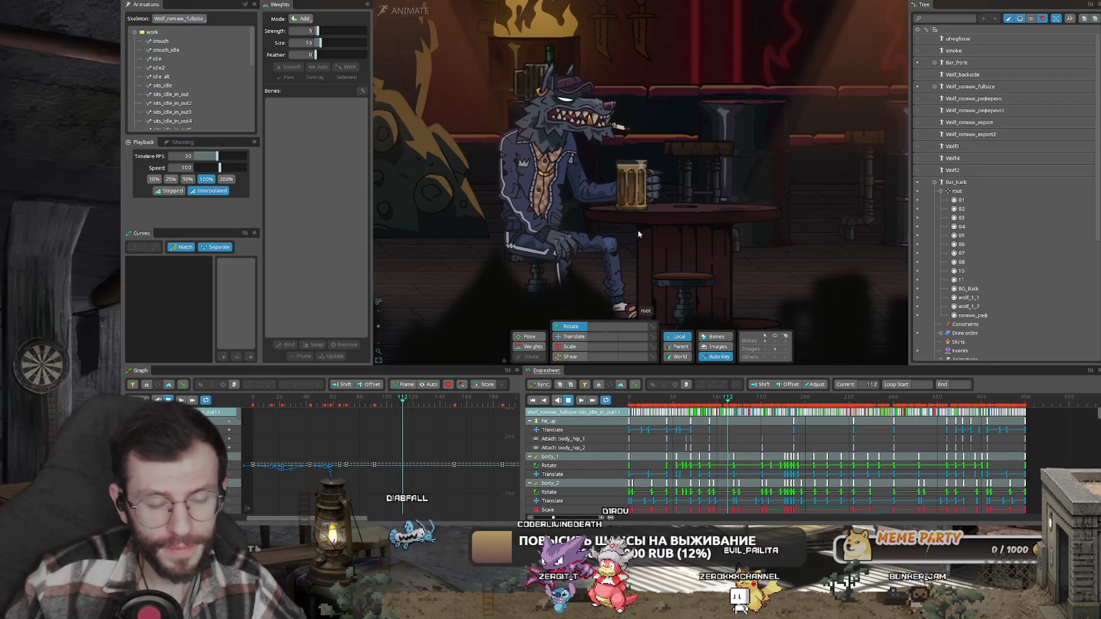
scroll(638, 234, "down", 5)
key("grave")
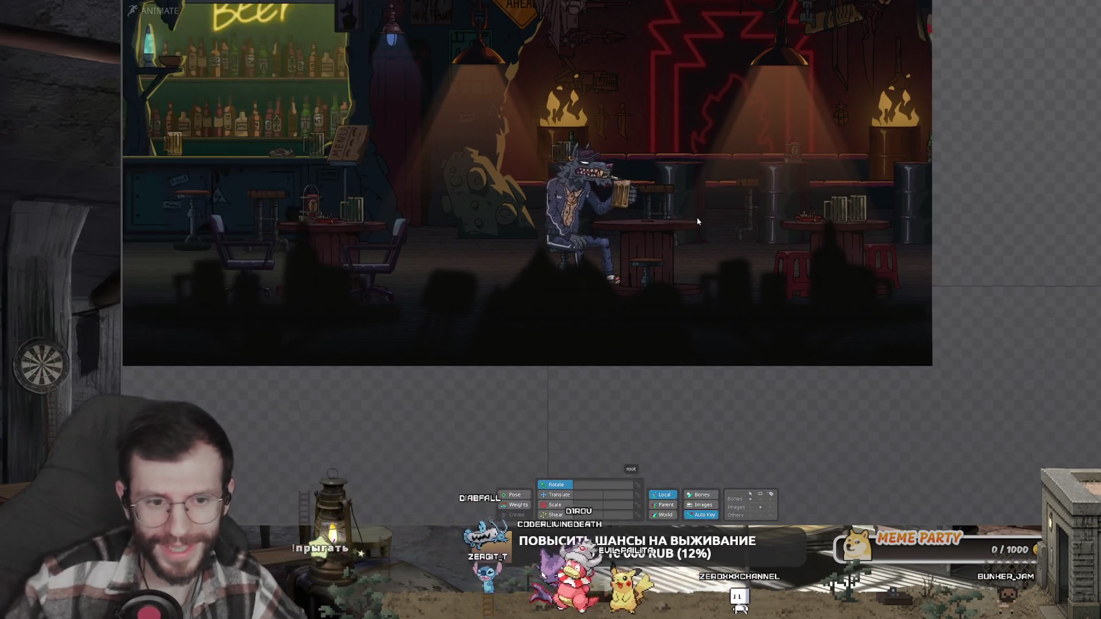
scroll(697, 220, "up", 3)
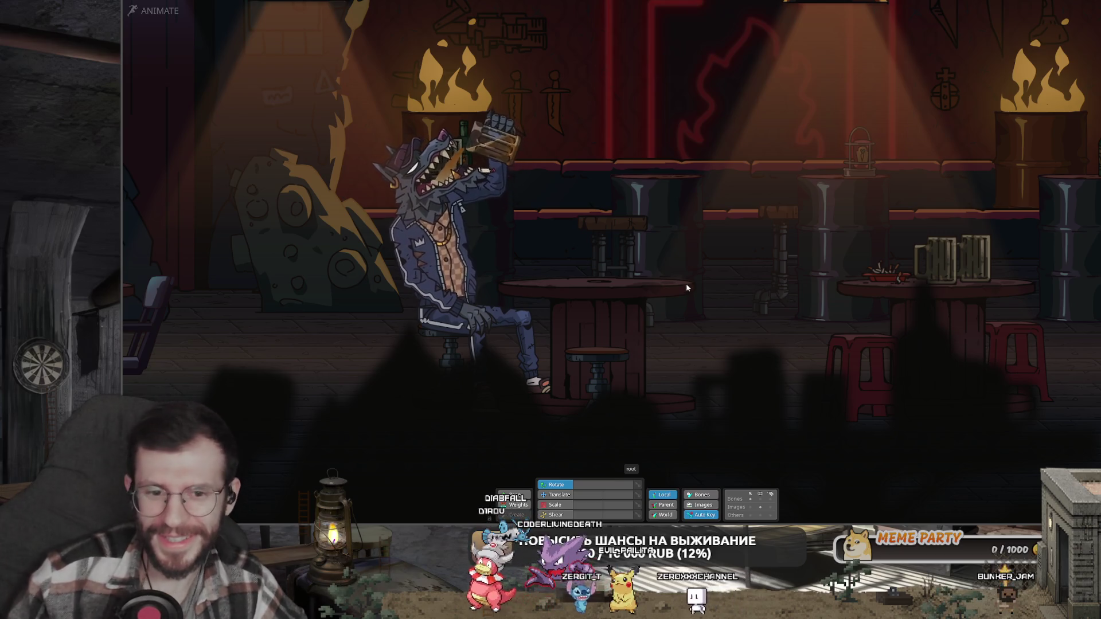
scroll(687, 287, "down", 3)
scroll(680, 340, "up", 2)
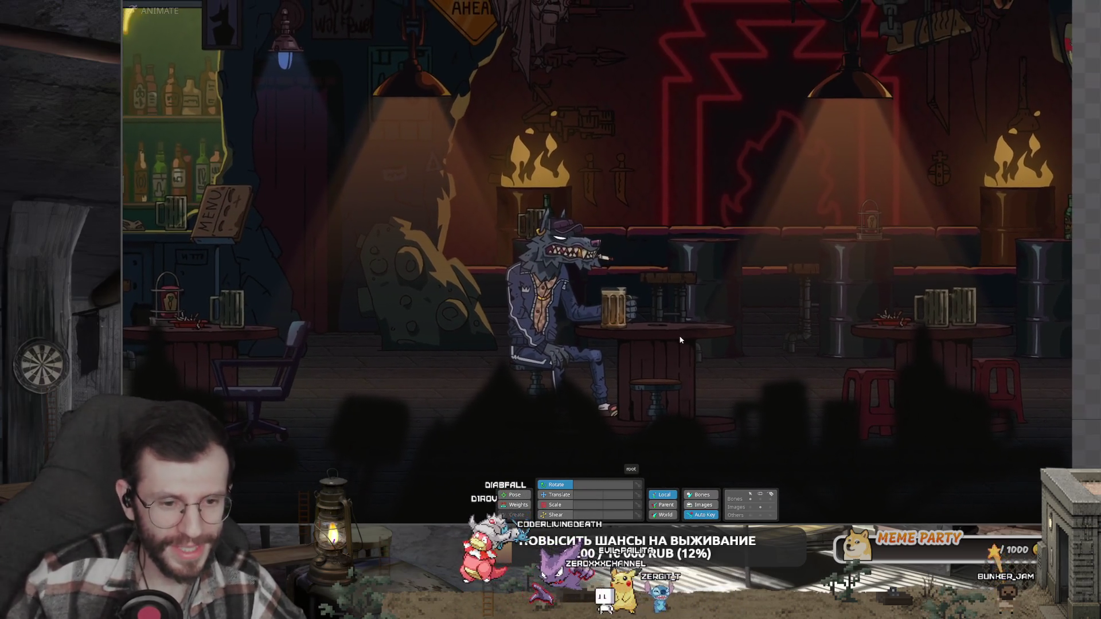
scroll(682, 321, "up", 3)
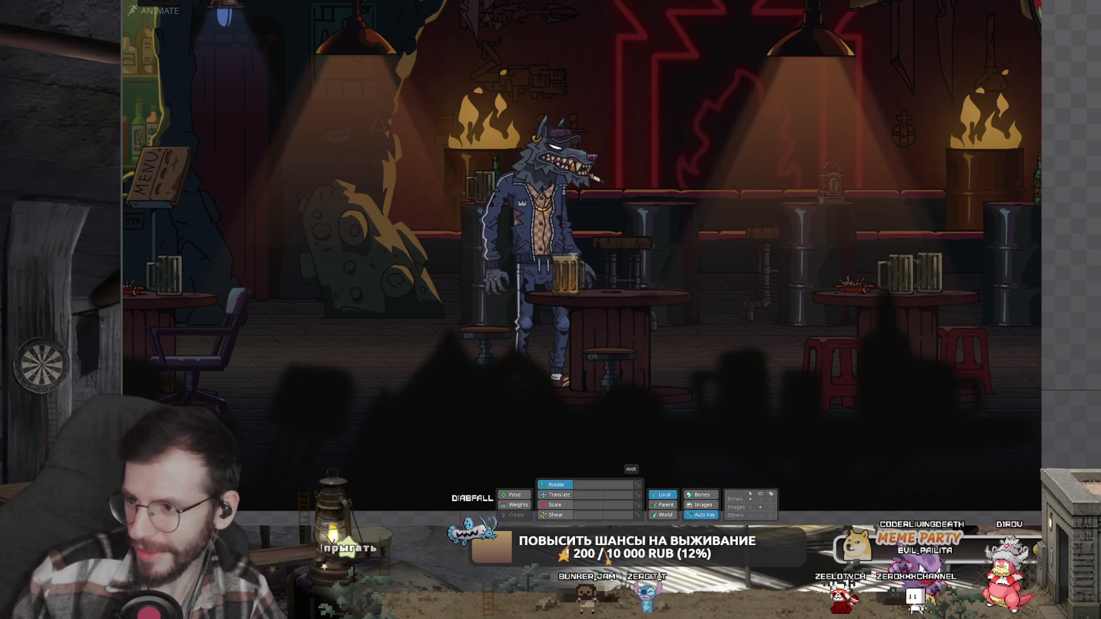
- Bring up the colour-correction note in Notepad and close it
key("alt+Tab")
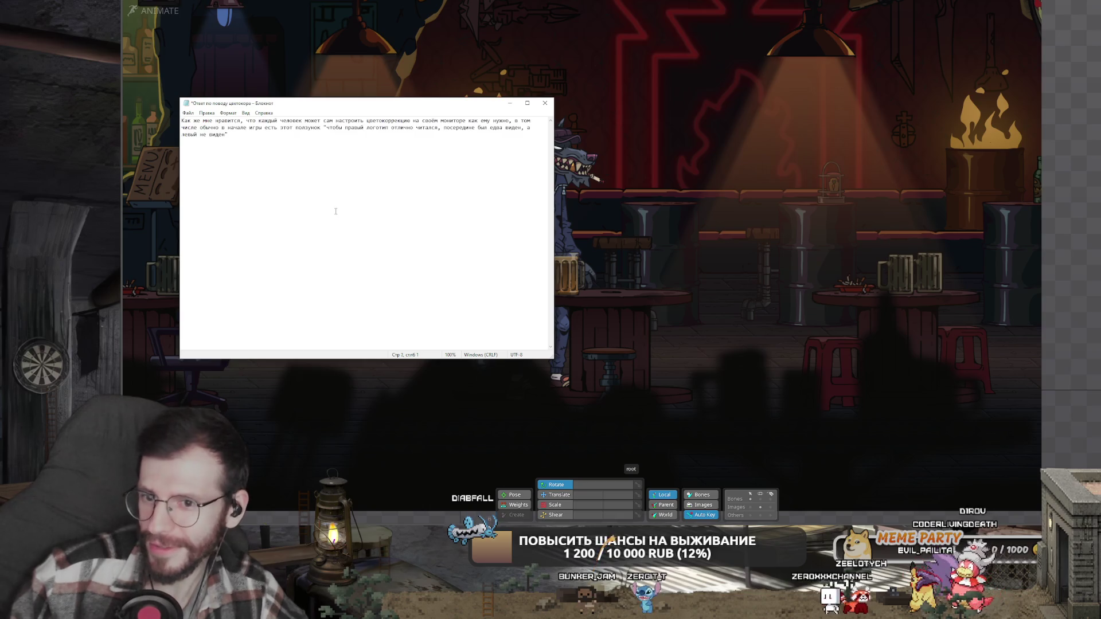
left_click(545, 103)
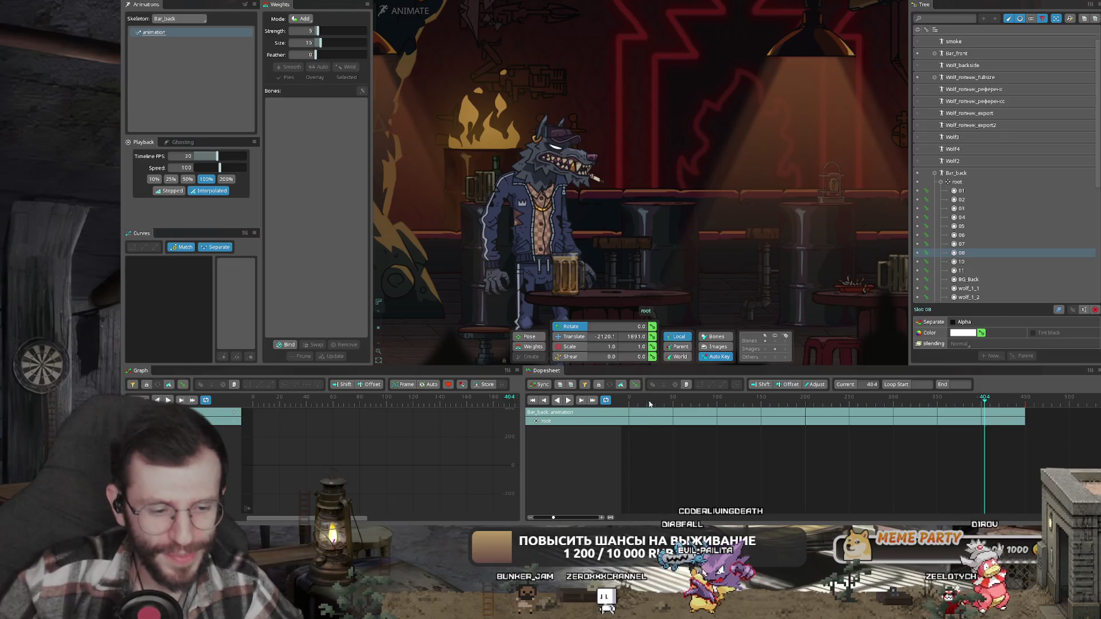
- Collapse Bar_back, activate Wolf_гопник_fullsize, stop playback, then open a new Chrome tab
scroll(448, 292, "up", 4)
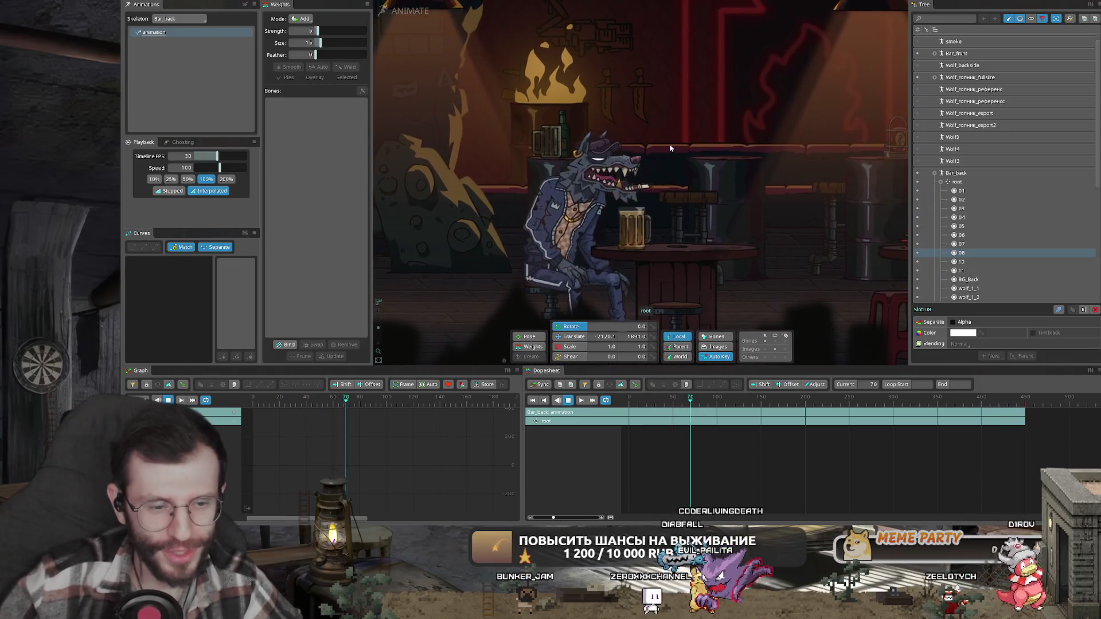
left_click(933, 173)
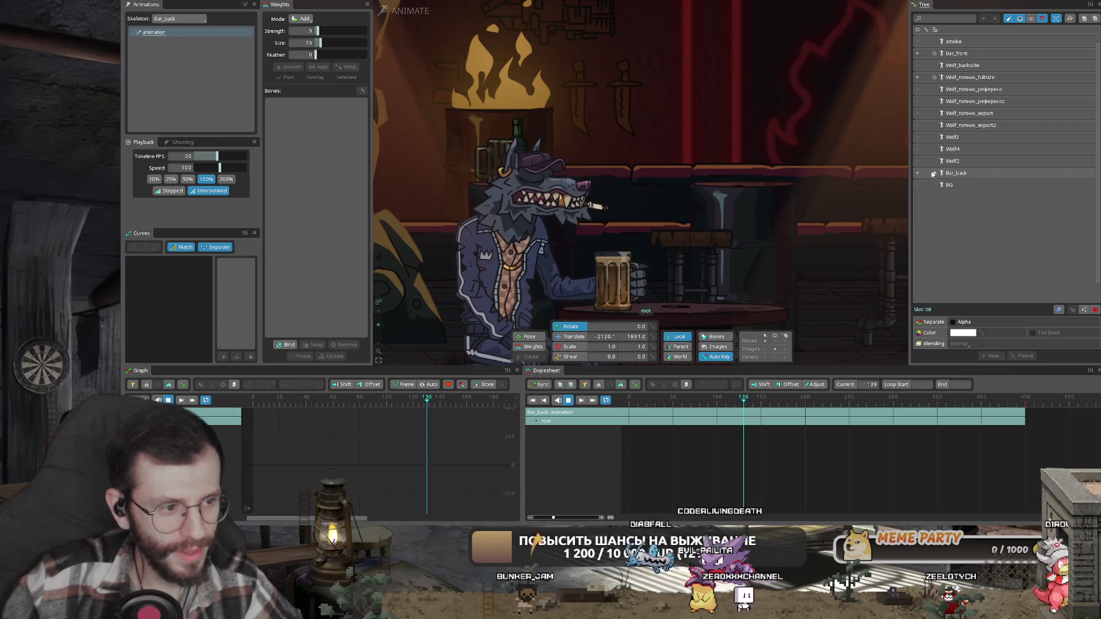
left_click(969, 77)
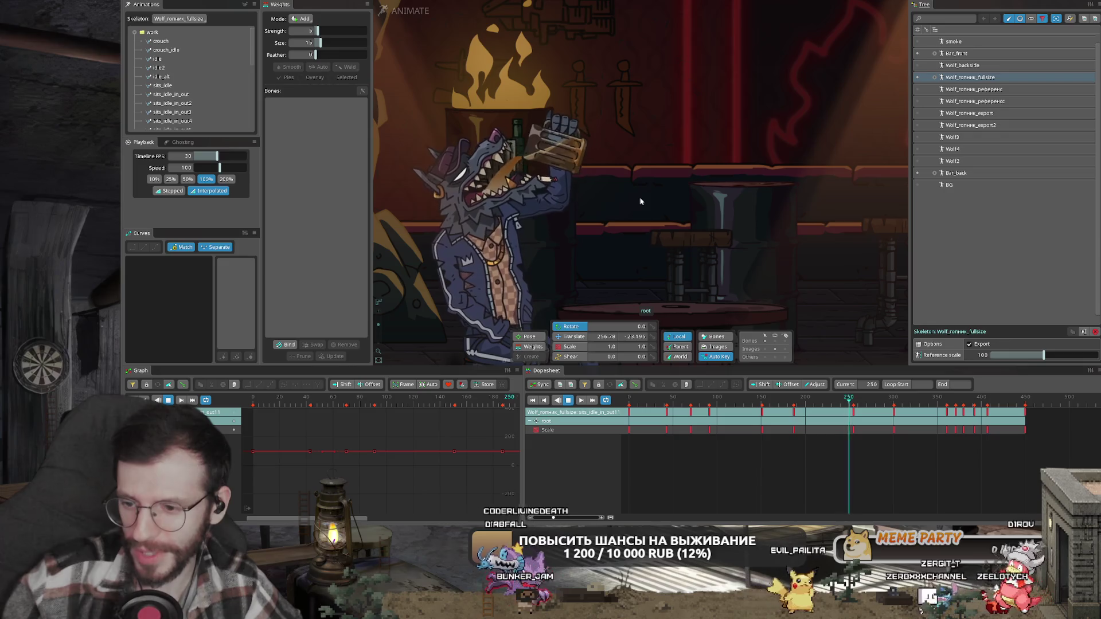
key("space")
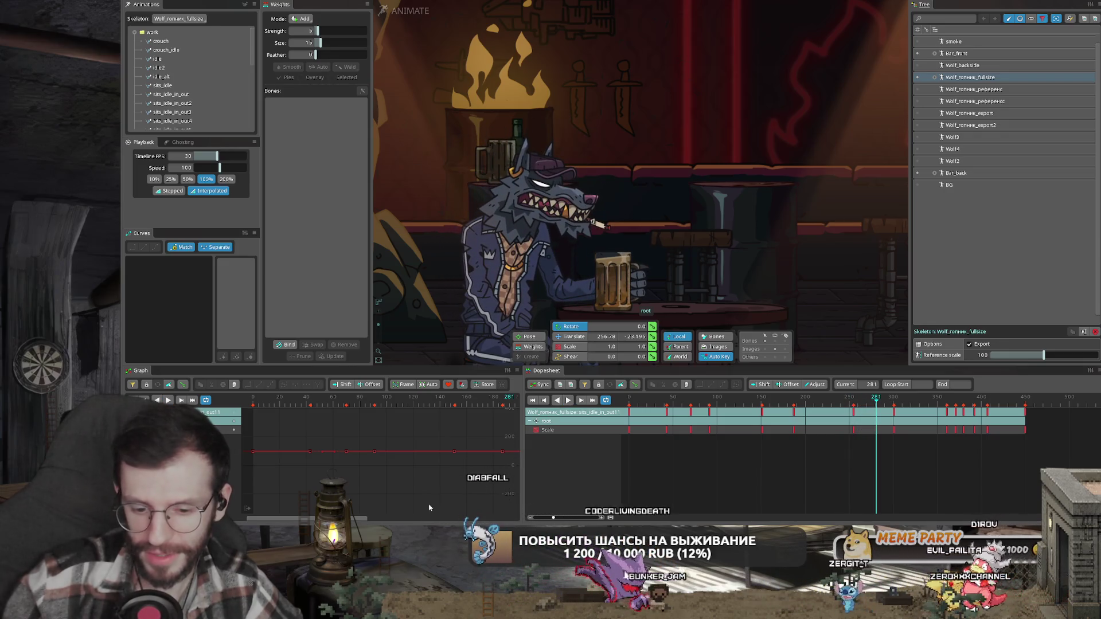
key("alt+Tab")
key("ctrl+t")
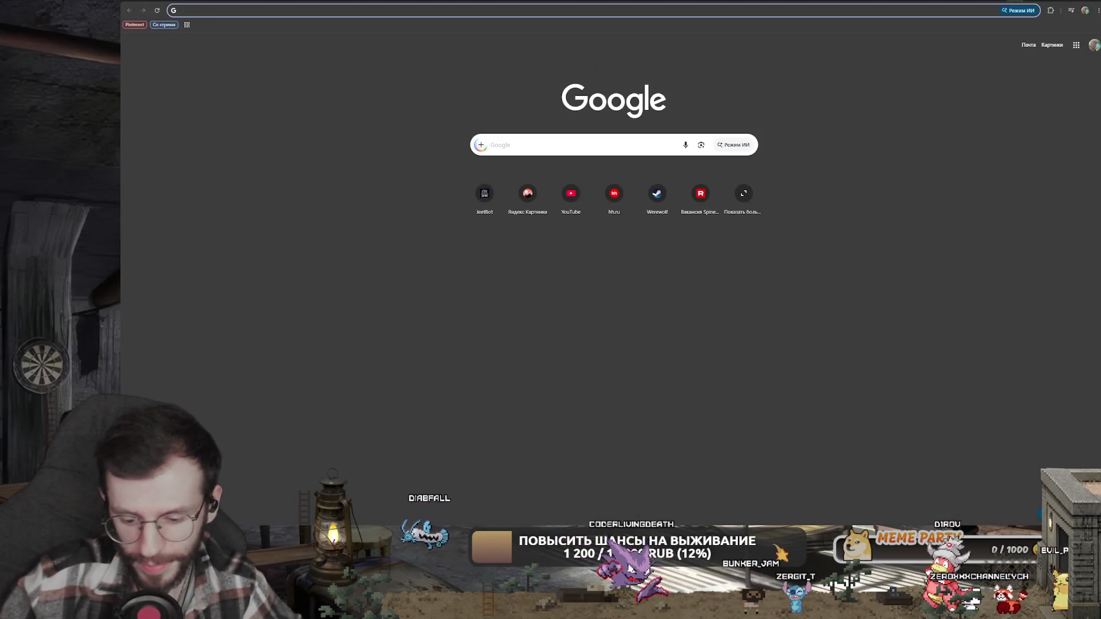
- Search Google for 'dnd tail tree'
type("втв")
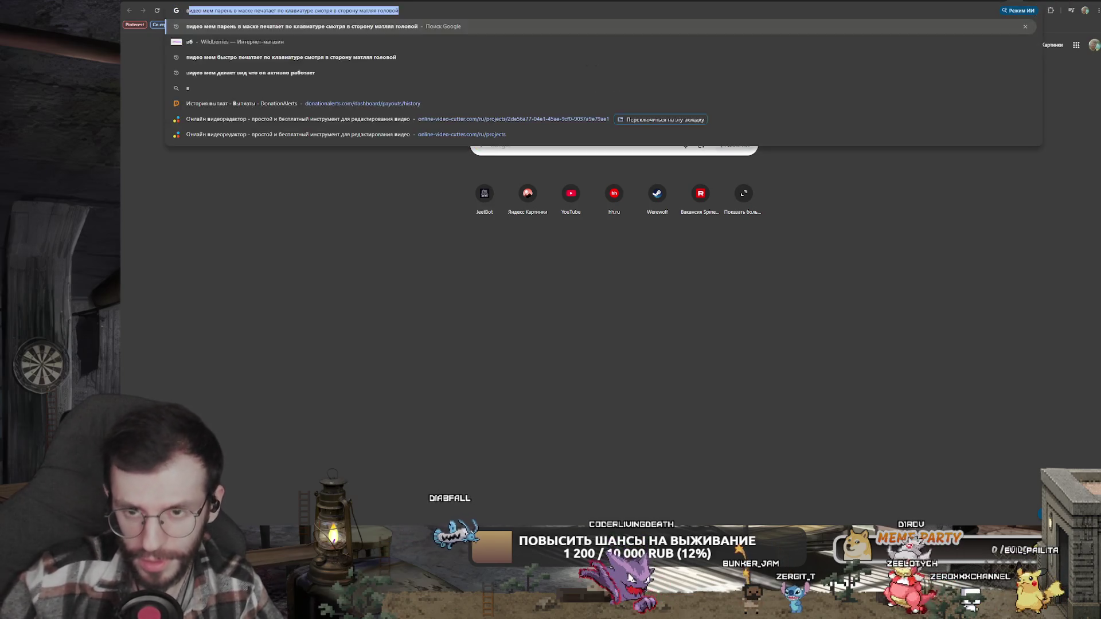
key("BackSpace")
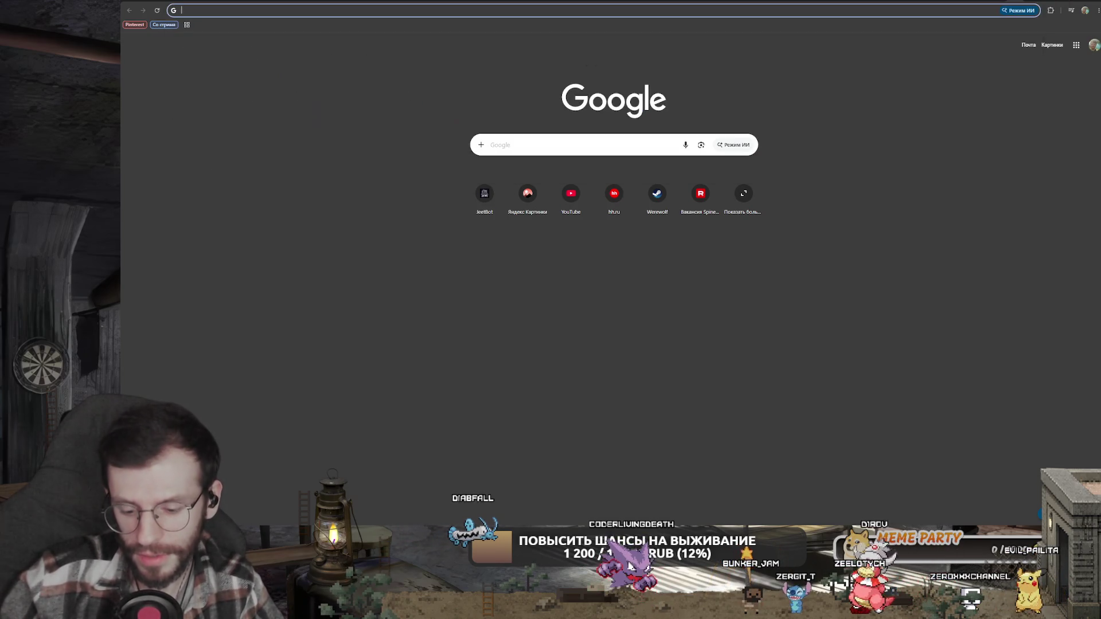
type("dnd ")
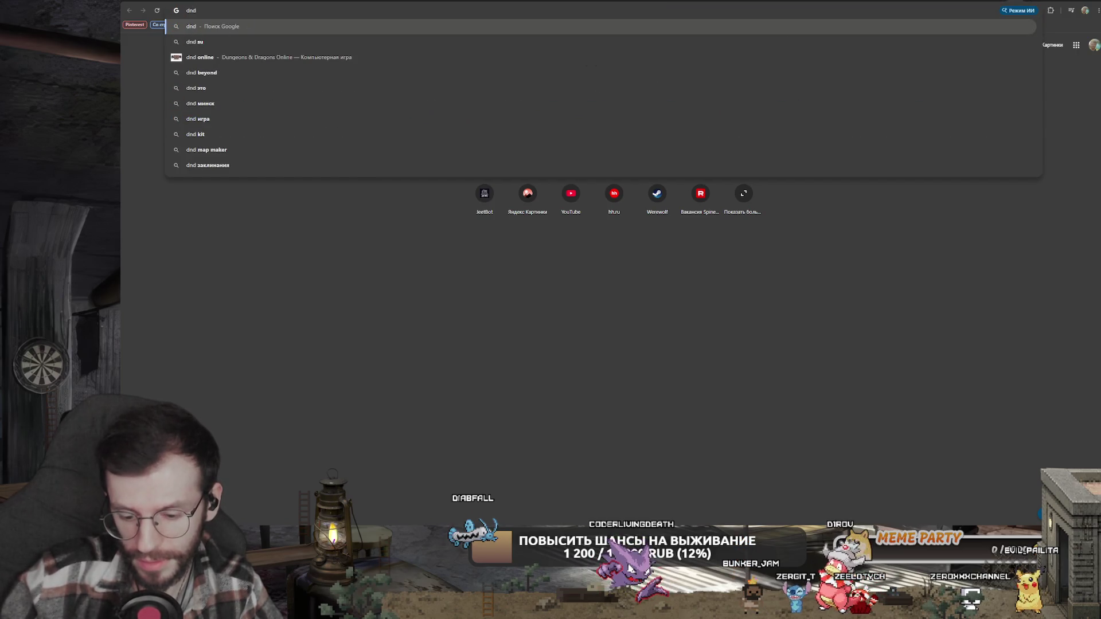
type("tail")
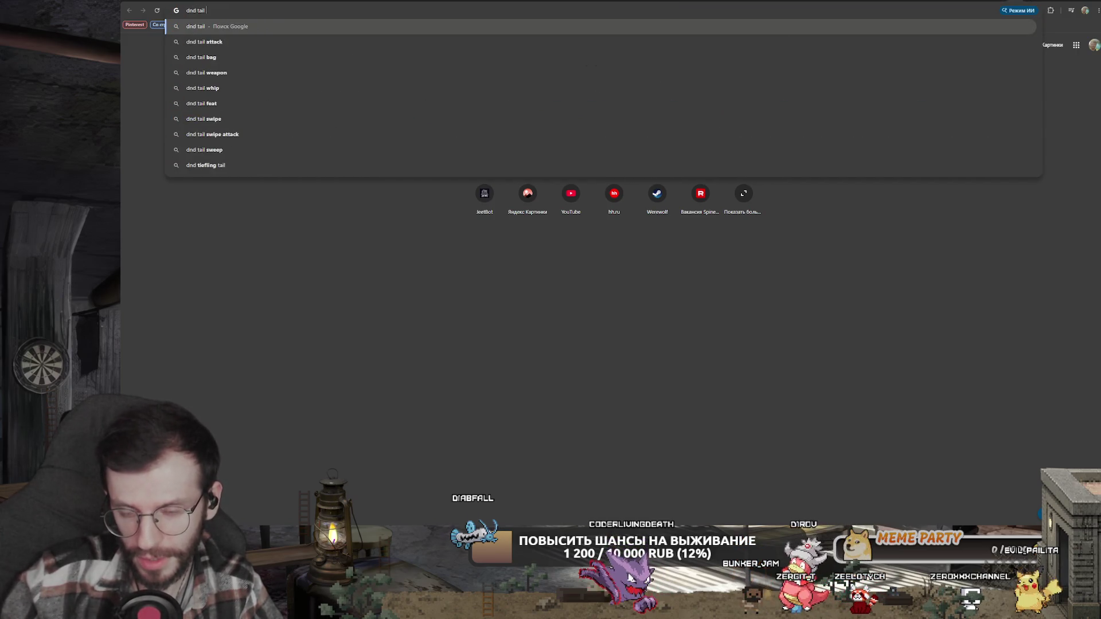
type(" tree")
key("Return")
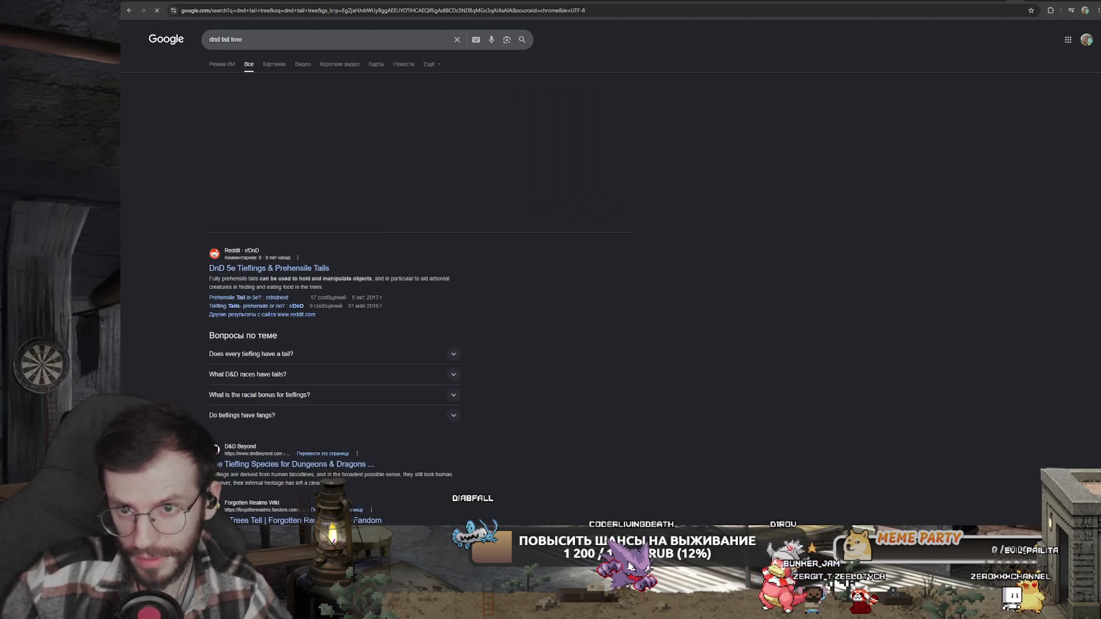
- Browse the treant image results for 'dnd tail tree', then begin typing 'topdown' into the query
left_click(271, 66)
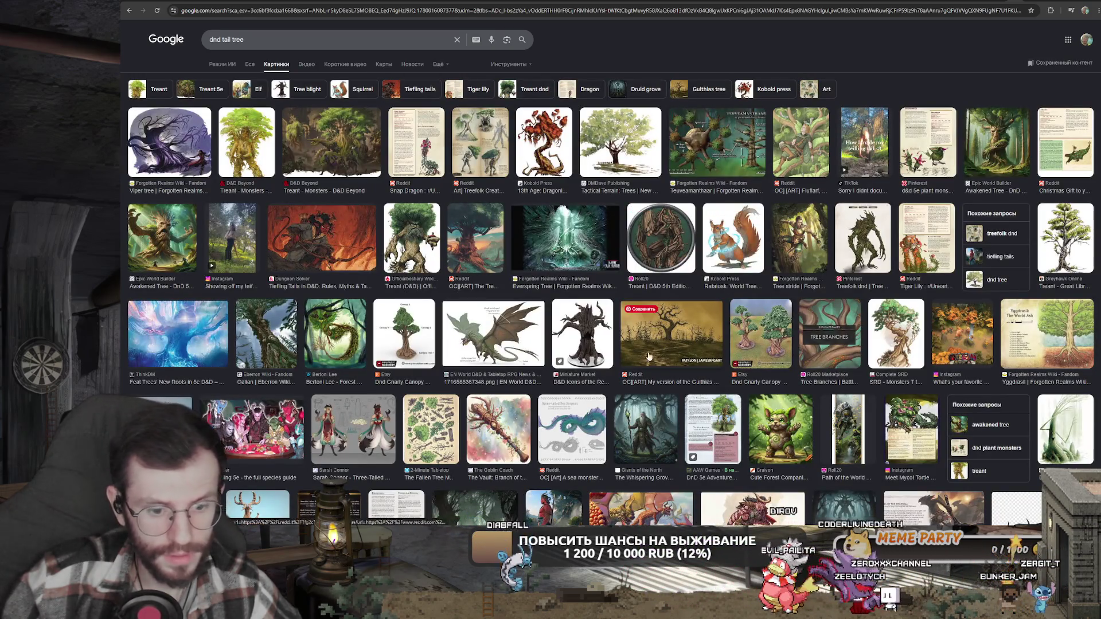
scroll(404, 332, "down", 10)
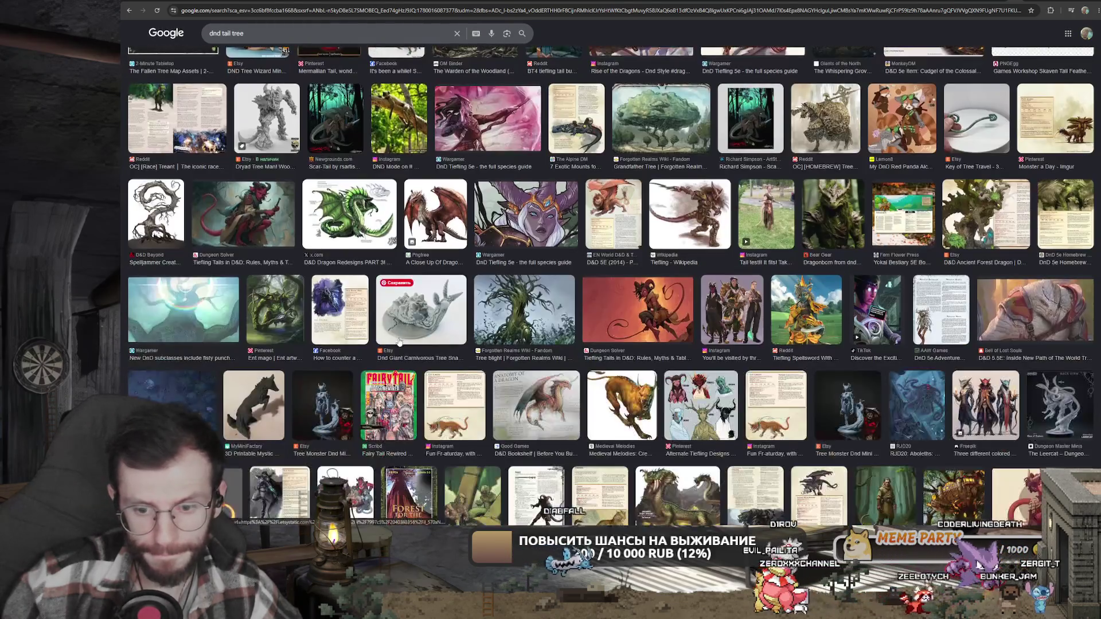
scroll(395, 353, "down", 5)
scroll(394, 353, "up", 6)
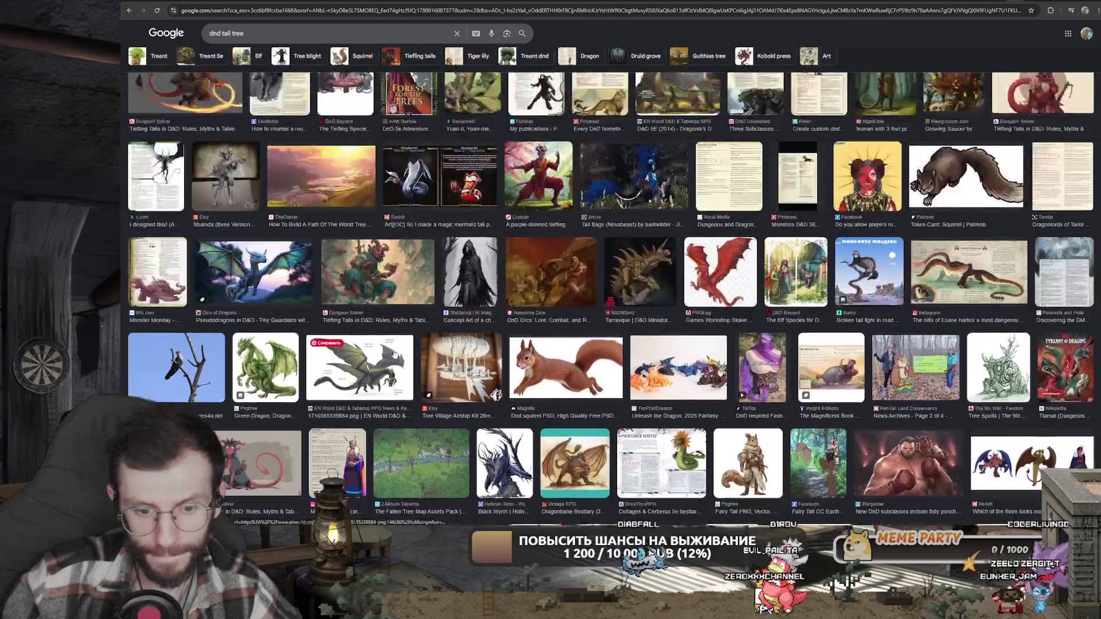
scroll(394, 353, "up", 10)
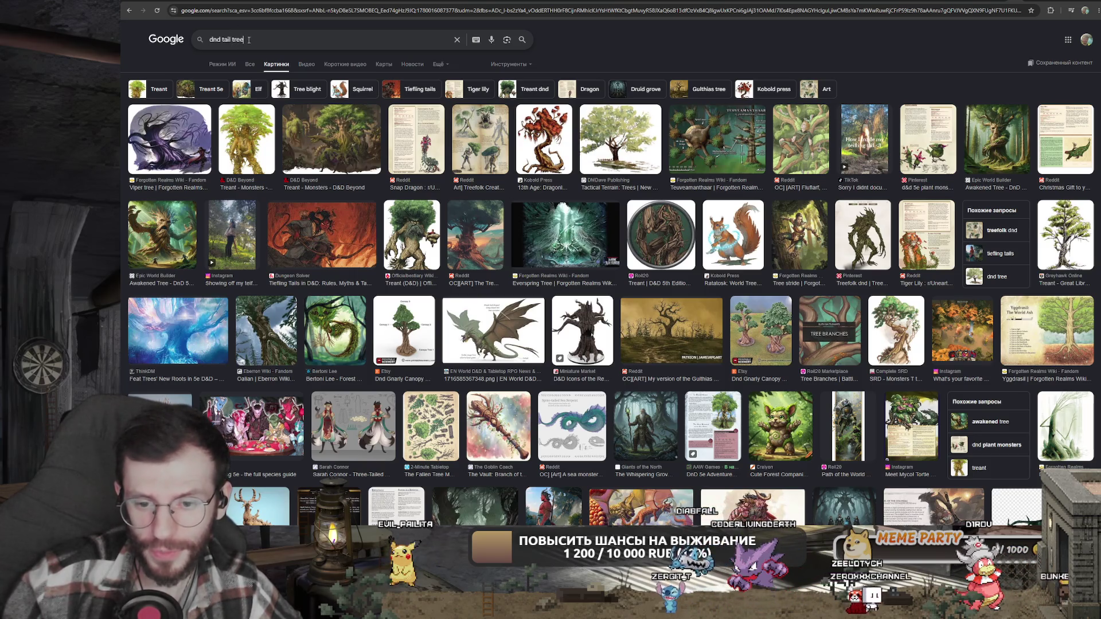
type("topdown")
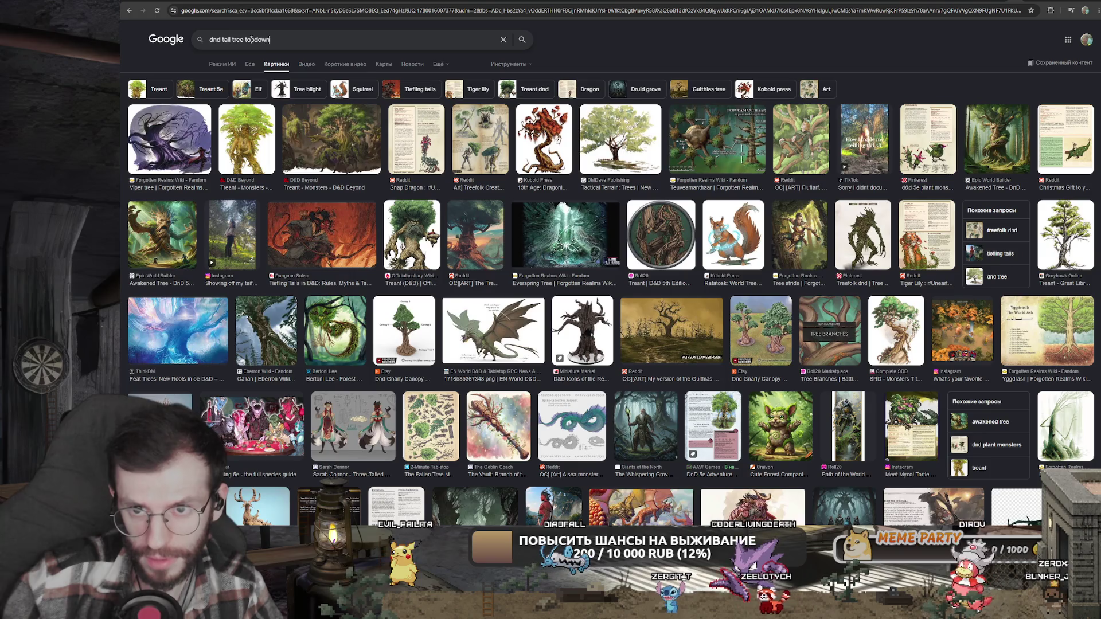
- Run the 'dnd tail tree topdown' image search and check the treetop image's options
key("Return")
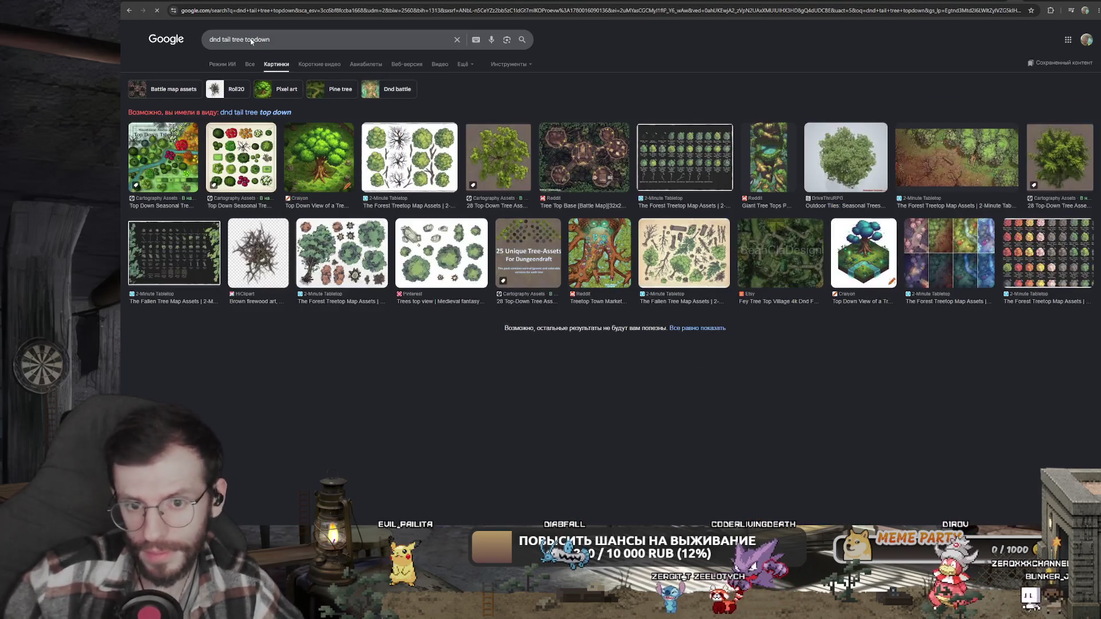
right_click(420, 153)
left_click(453, 241)
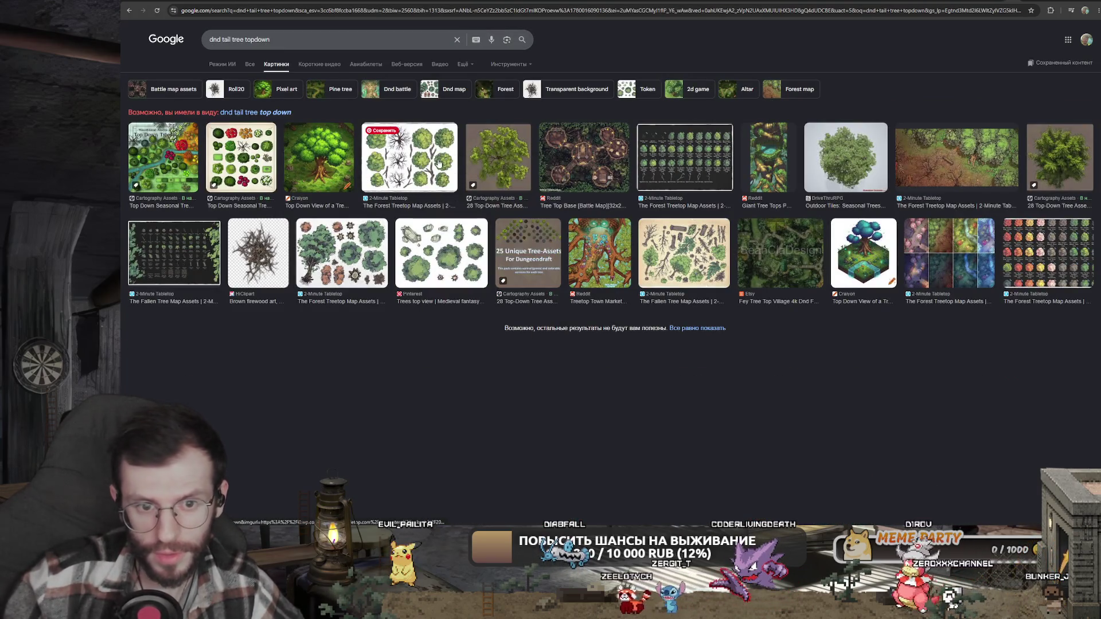
- Check and dismiss options for the Outdoor Tiles, last tree and Trees top view images
right_click(833, 169)
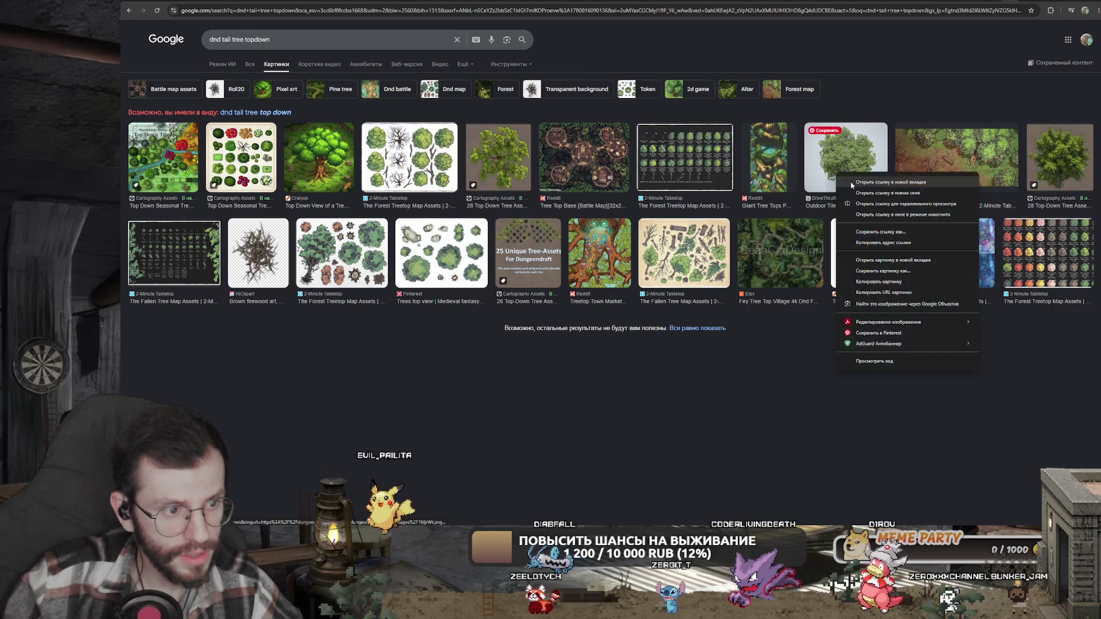
key("Escape")
right_click(1059, 173)
key("Escape")
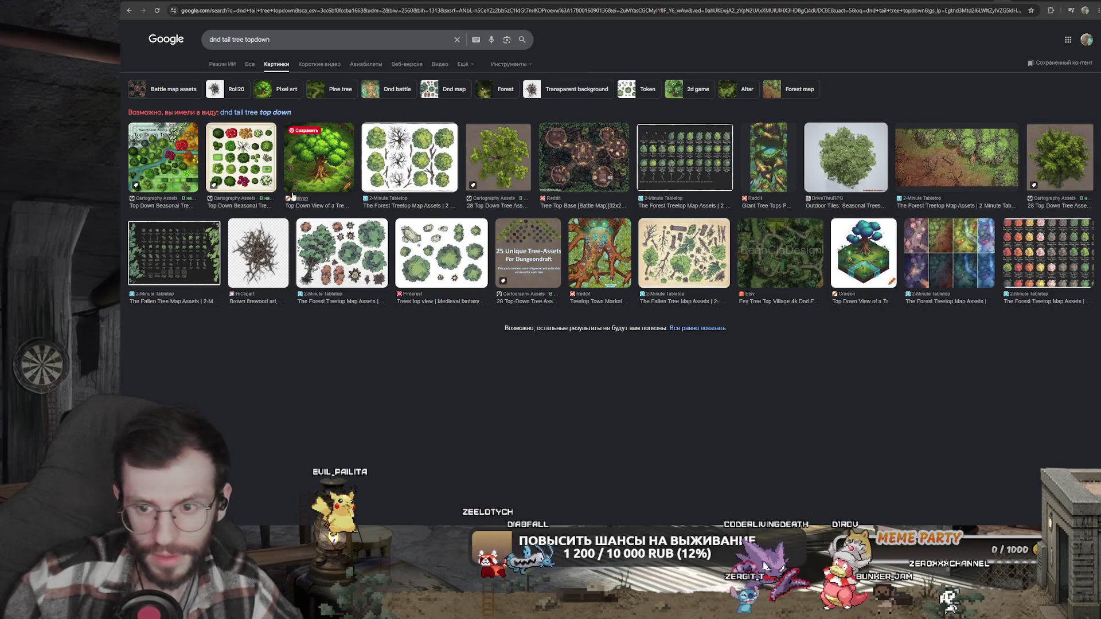
right_click(460, 260)
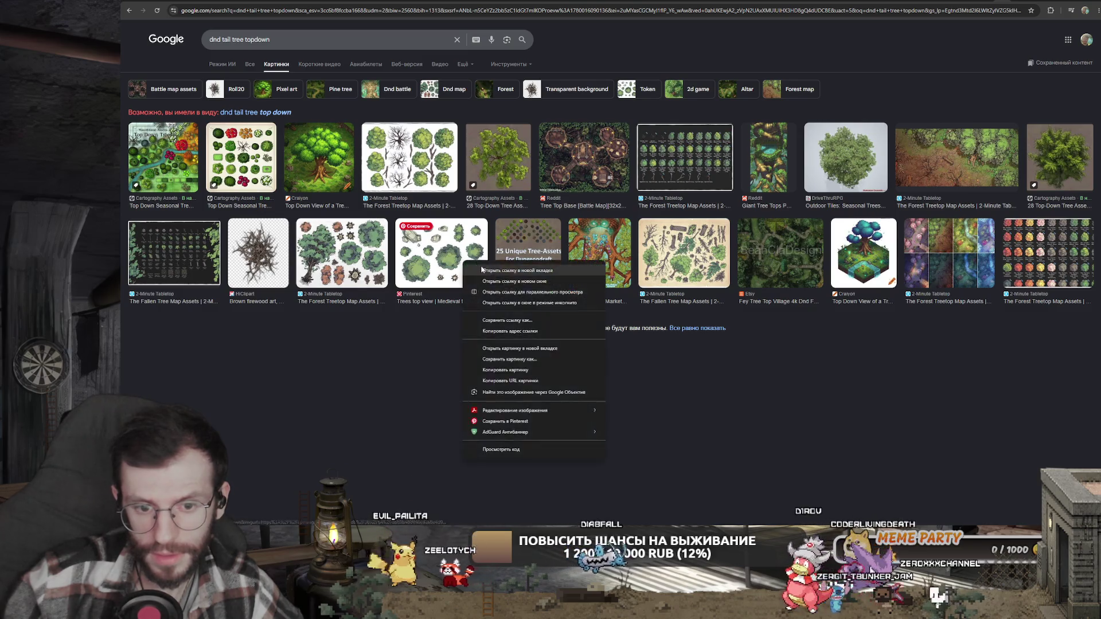
key("Escape")
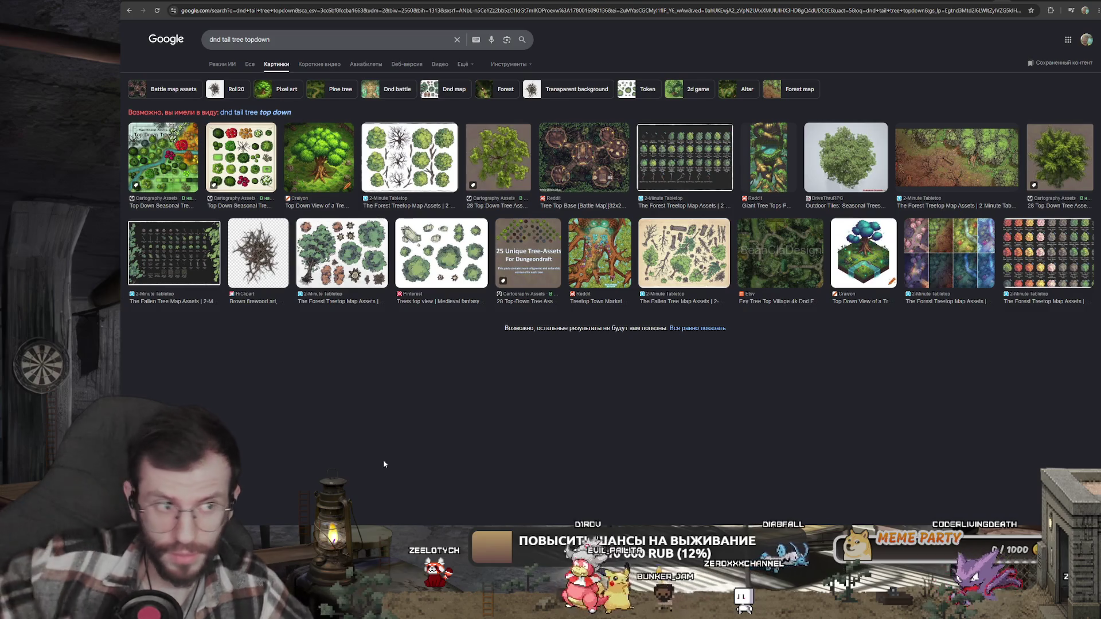
- Preview The Forest Treetop Map Assets image and visit its 2minutetabletop.com page
left_click(409, 157)
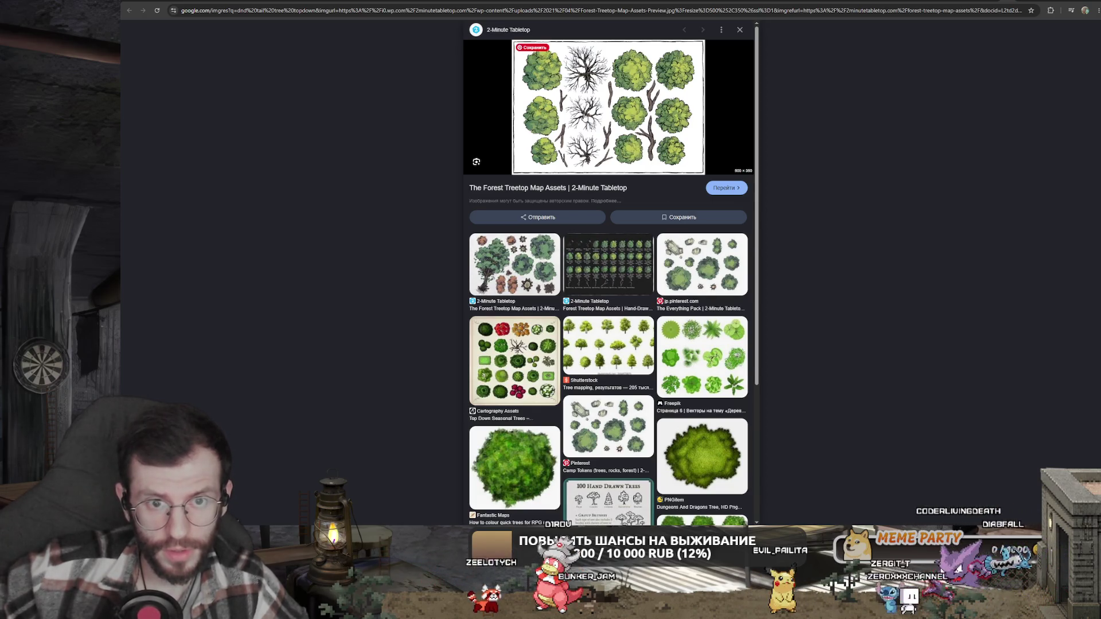
left_click(583, 113)
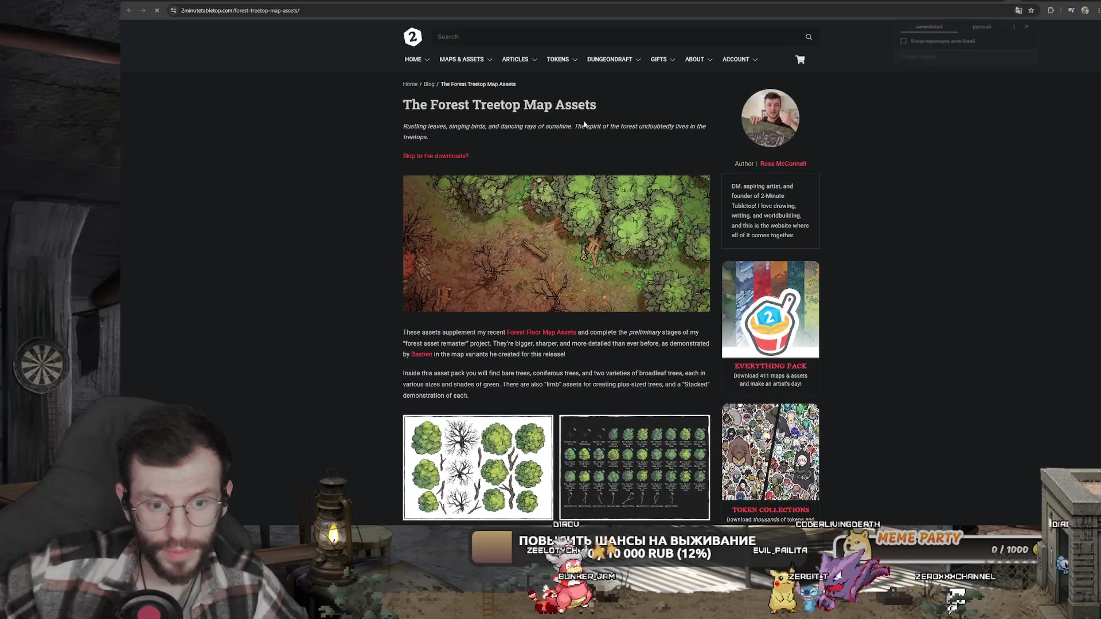
scroll(582, 119, "down", 5)
- Enlarge and close the tree sheet and autumn trees previews on the assets page
left_click(505, 296)
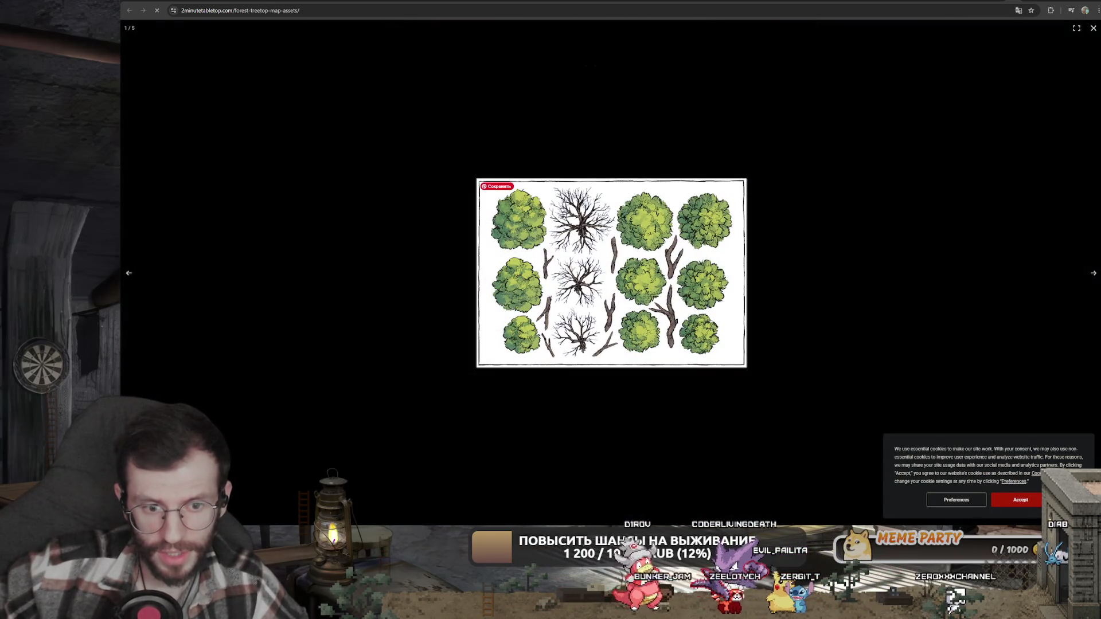
key("Escape")
scroll(595, 311, "down", 3)
left_click(504, 313)
key("Escape")
scroll(796, 287, "down", 8)
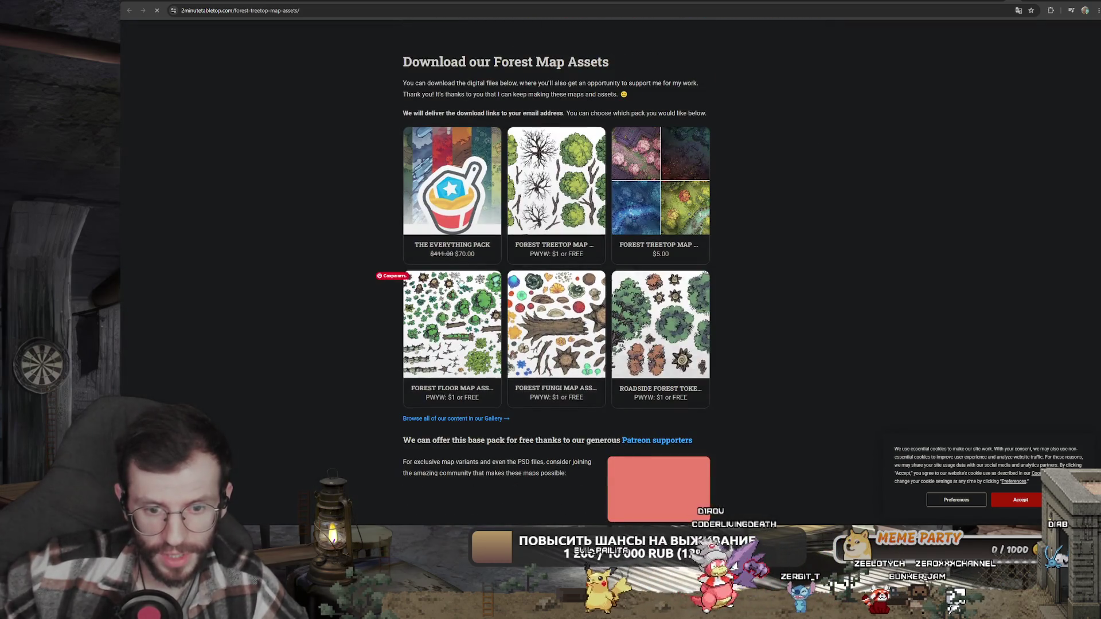
- Look at the Roadside Forest Tokens product page, then go back to Google's image preview
left_click(680, 352)
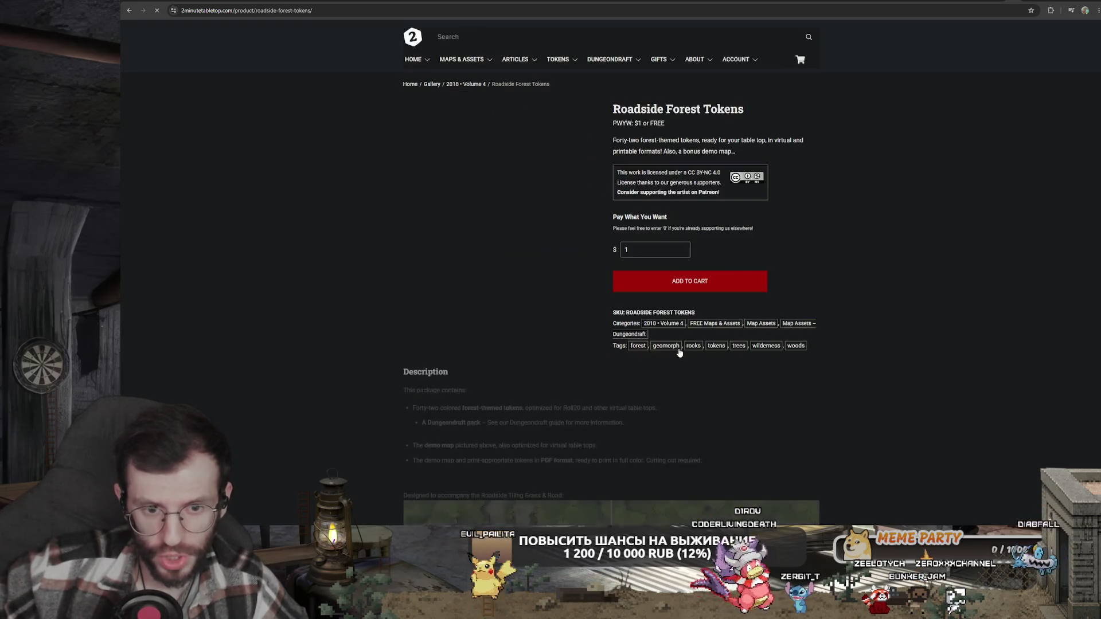
scroll(820, 315, "down", 15)
key("alt+Left")
scroll(556, 258, "down", 10)
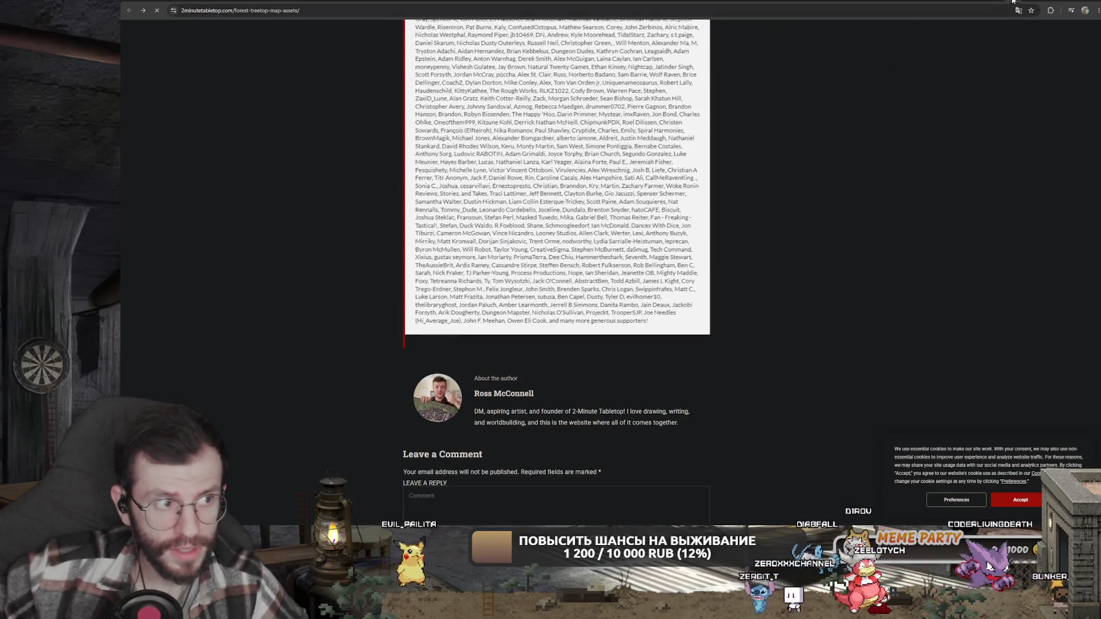
key("alt+Left")
scroll(608, 257, "down", 5)
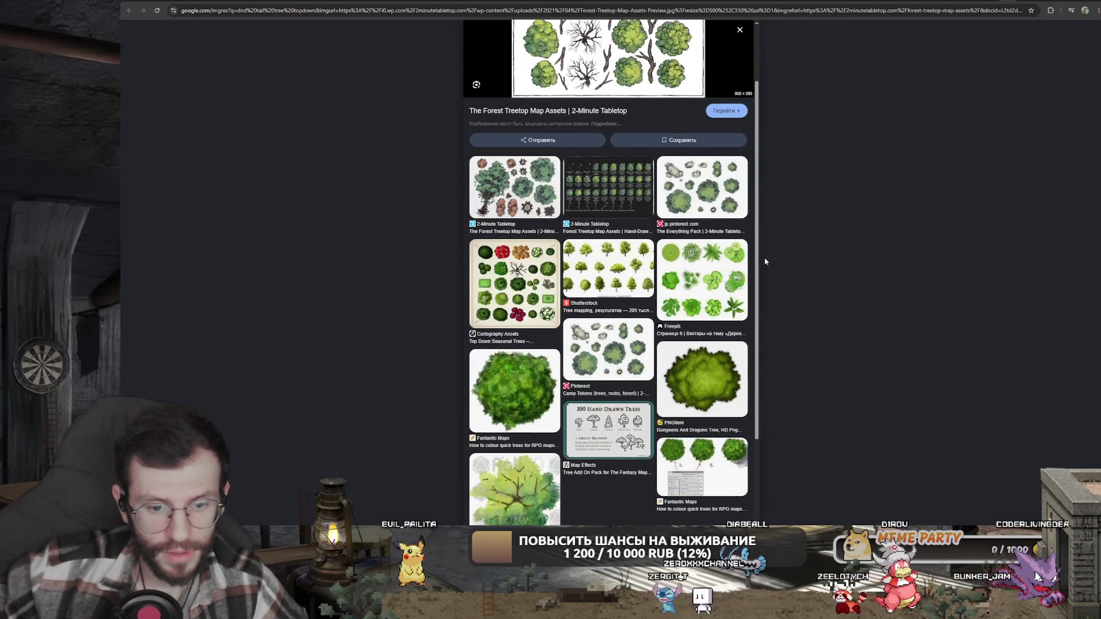
- Look through the seasonal tree and Cartography Assets top-down tree results
left_click(616, 467)
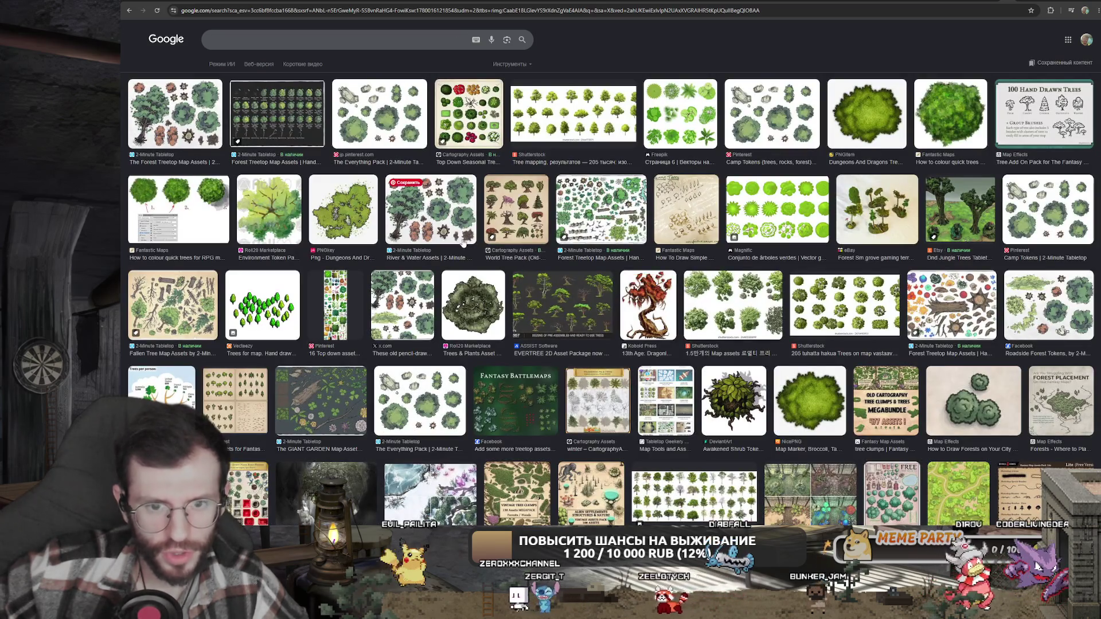
scroll(539, 281, "down", 15)
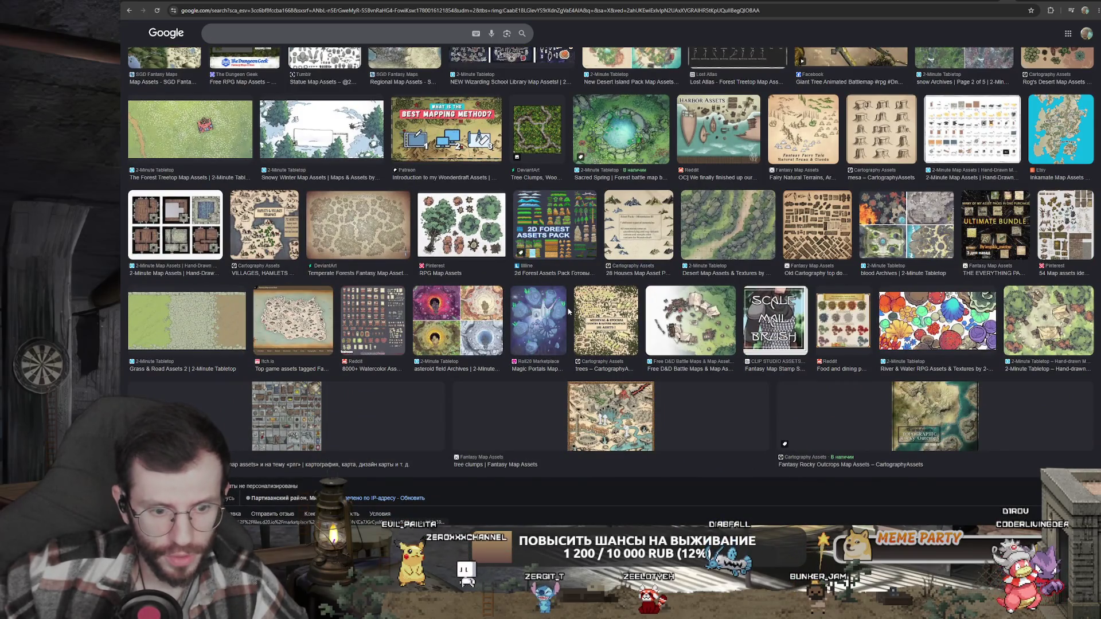
scroll(569, 311, "up", 15)
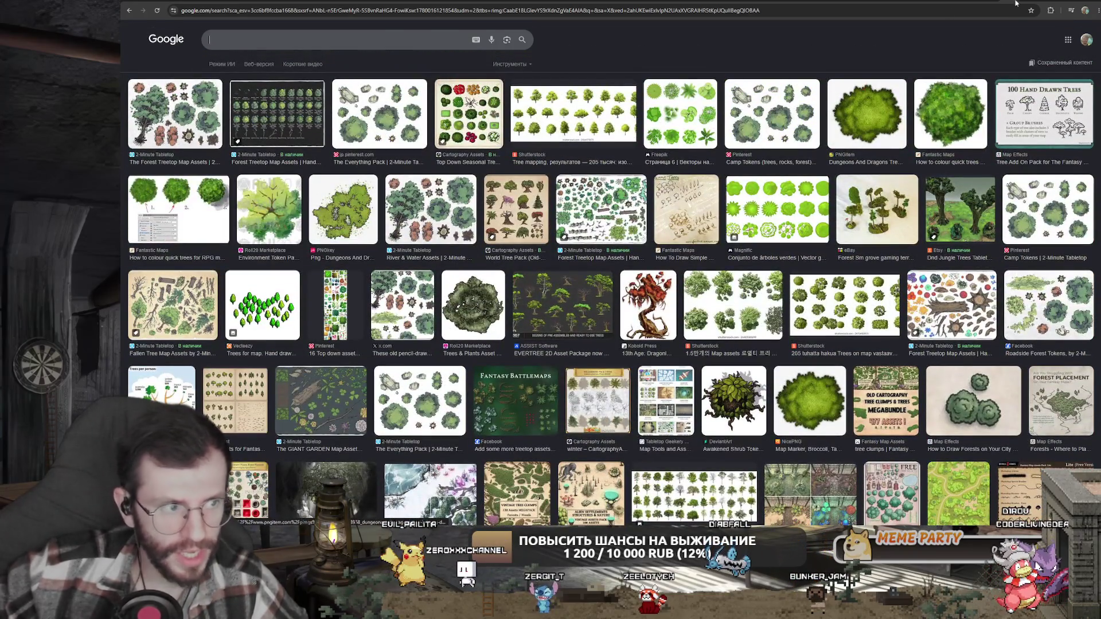
key("ctrl+Tab")
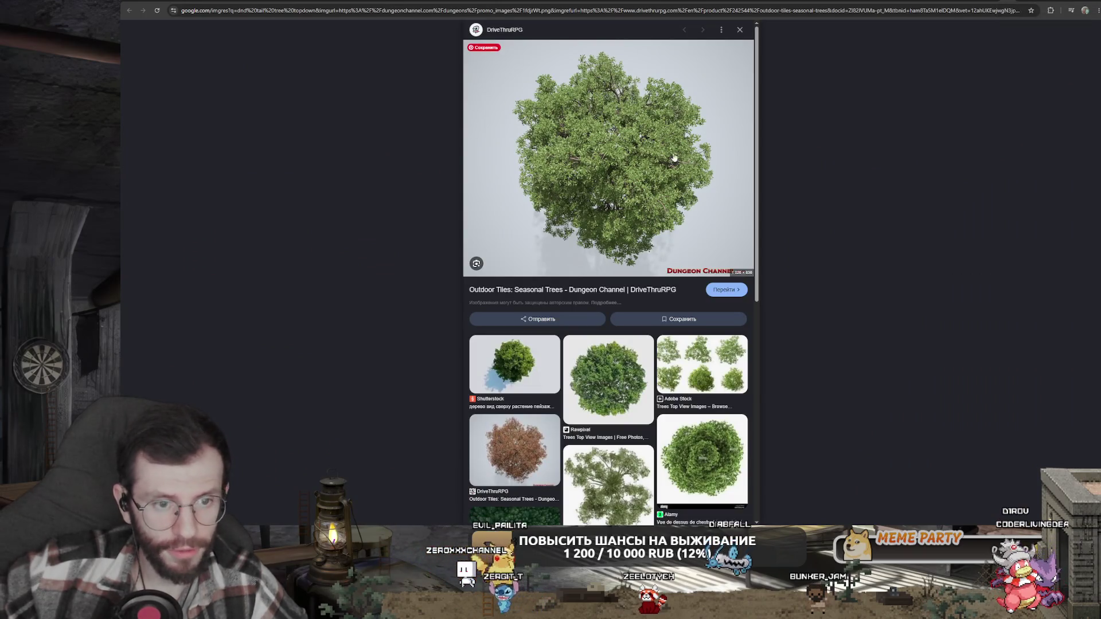
scroll(676, 343, "down", 5)
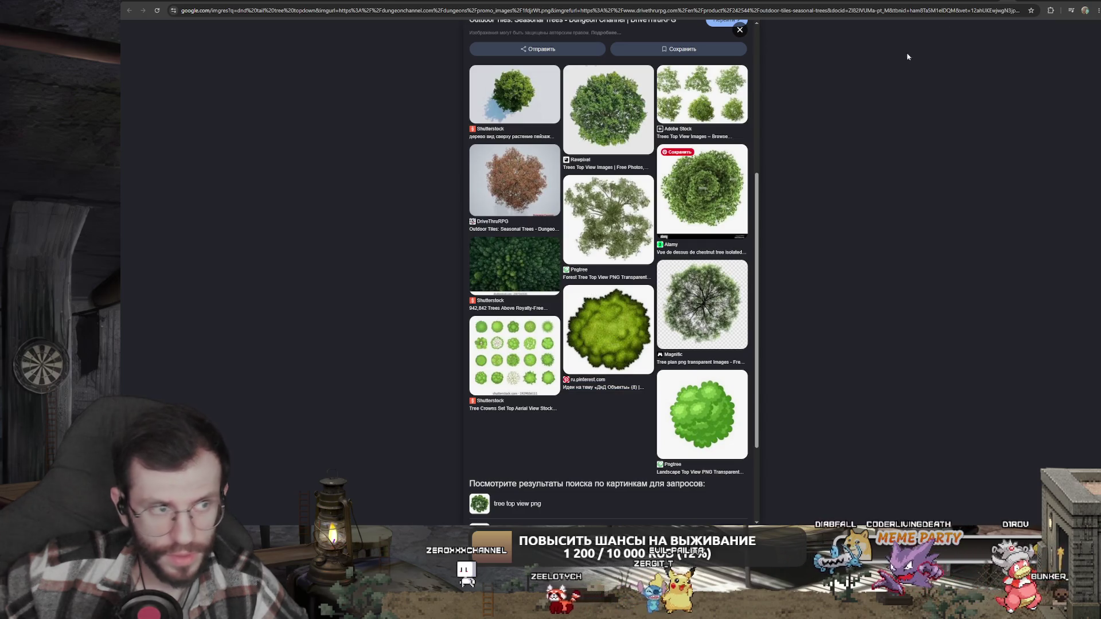
key("ctrl+Tab")
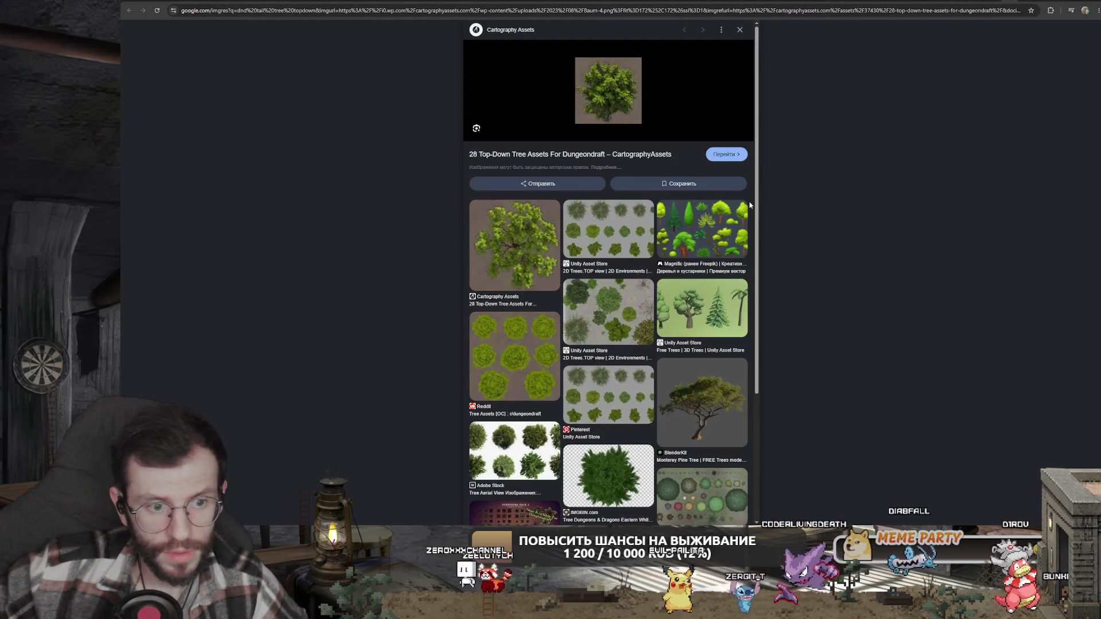
scroll(735, 242, "down", 5)
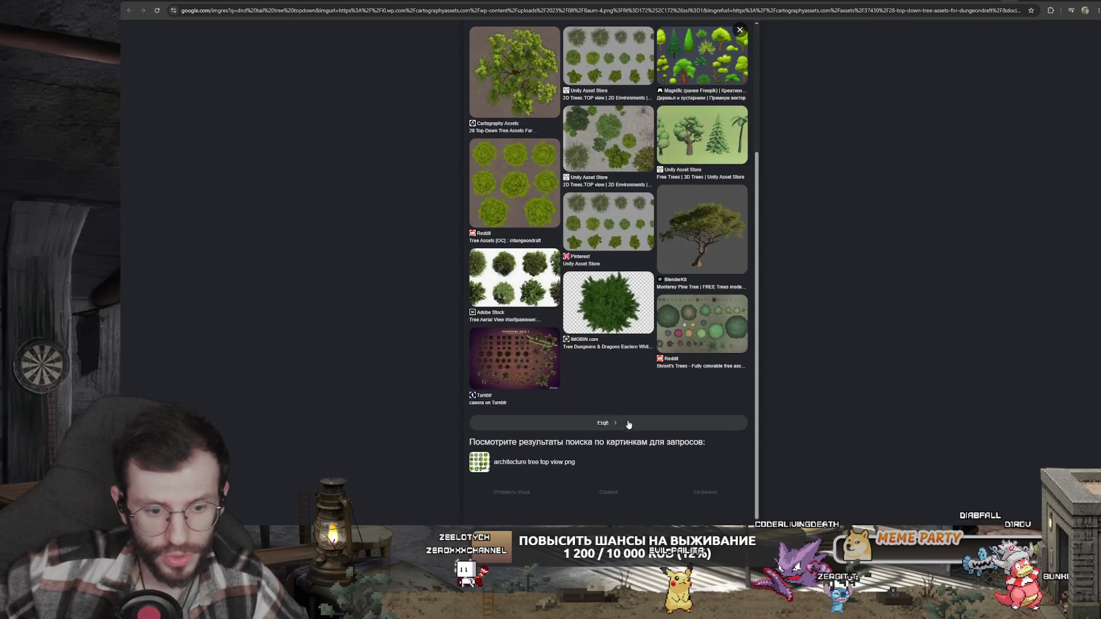
- Show more similar tree asset results and scroll through them
left_click(663, 323)
scroll(663, 327, "down", 3)
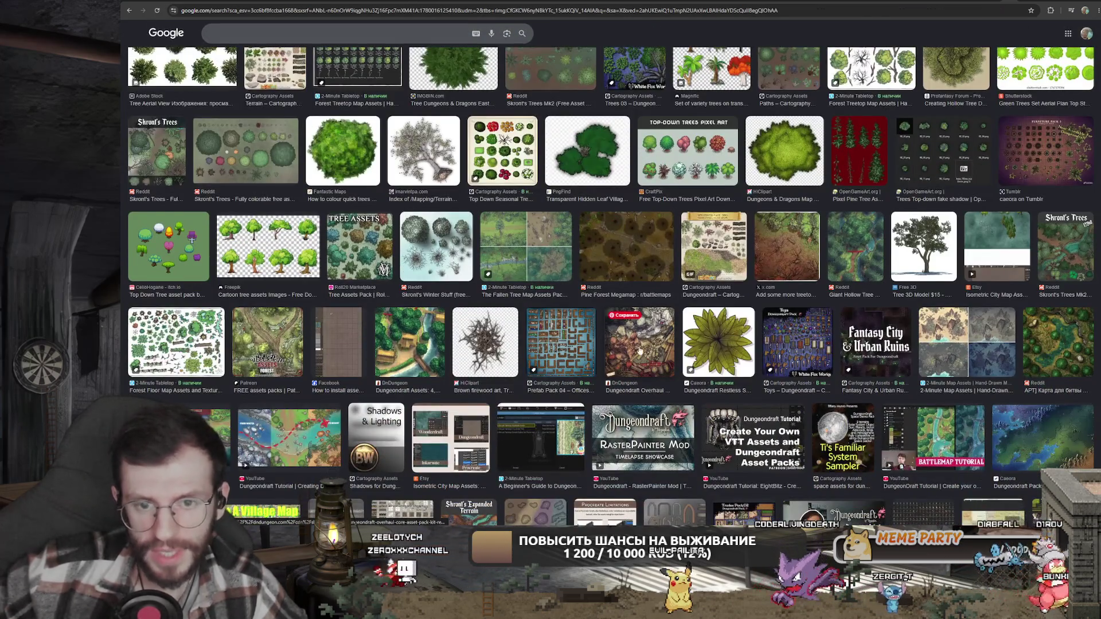
scroll(641, 350, "up", 3)
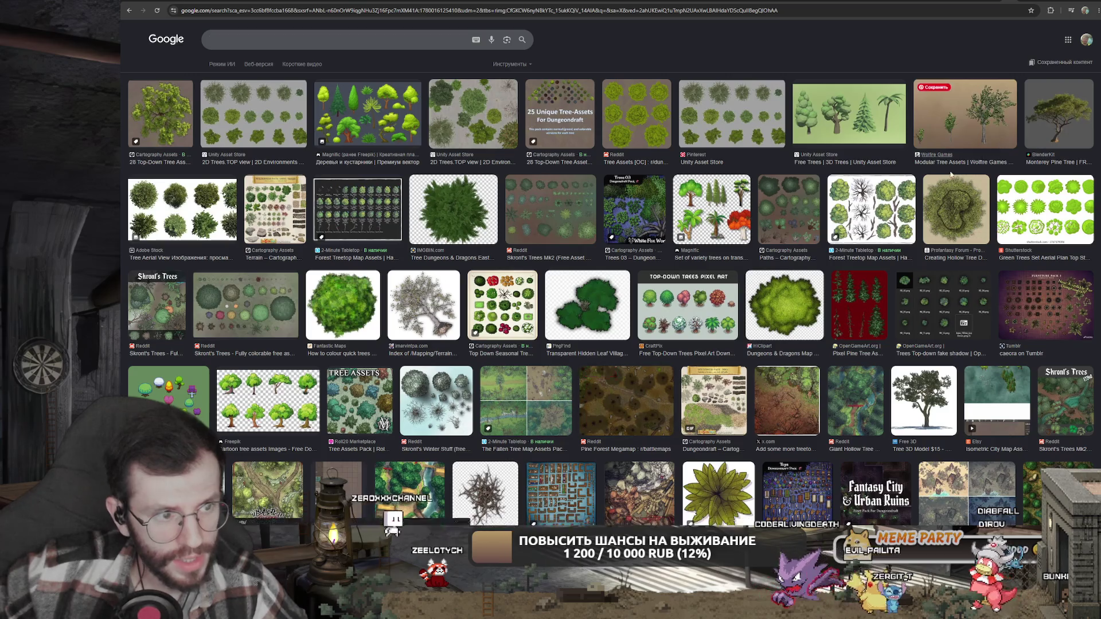
scroll(856, 219, "down", 5)
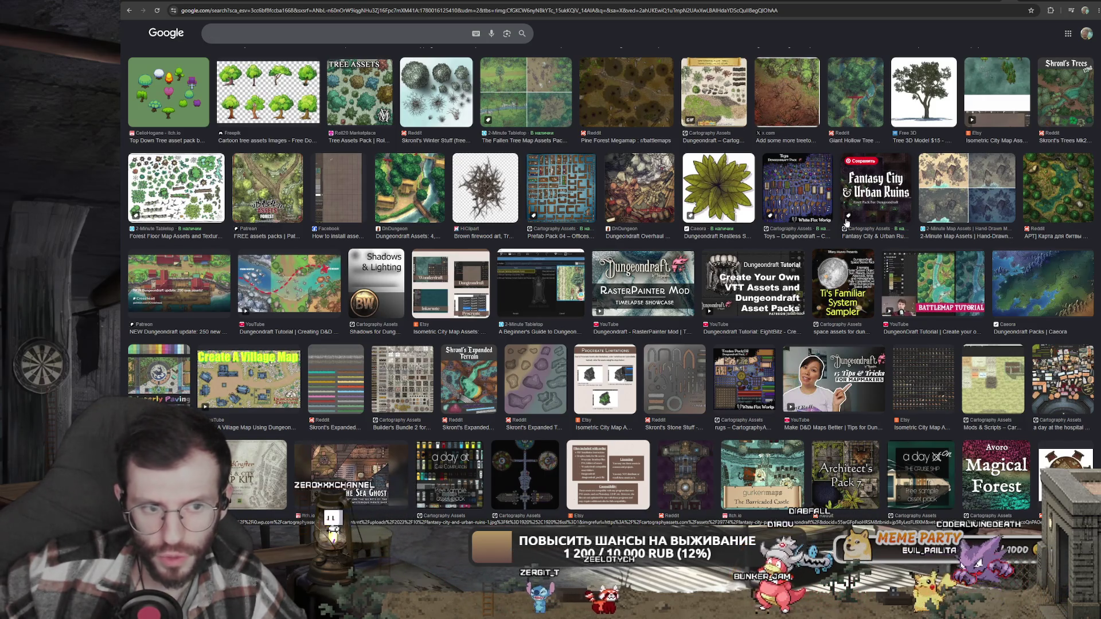
scroll(851, 228, "up", 5)
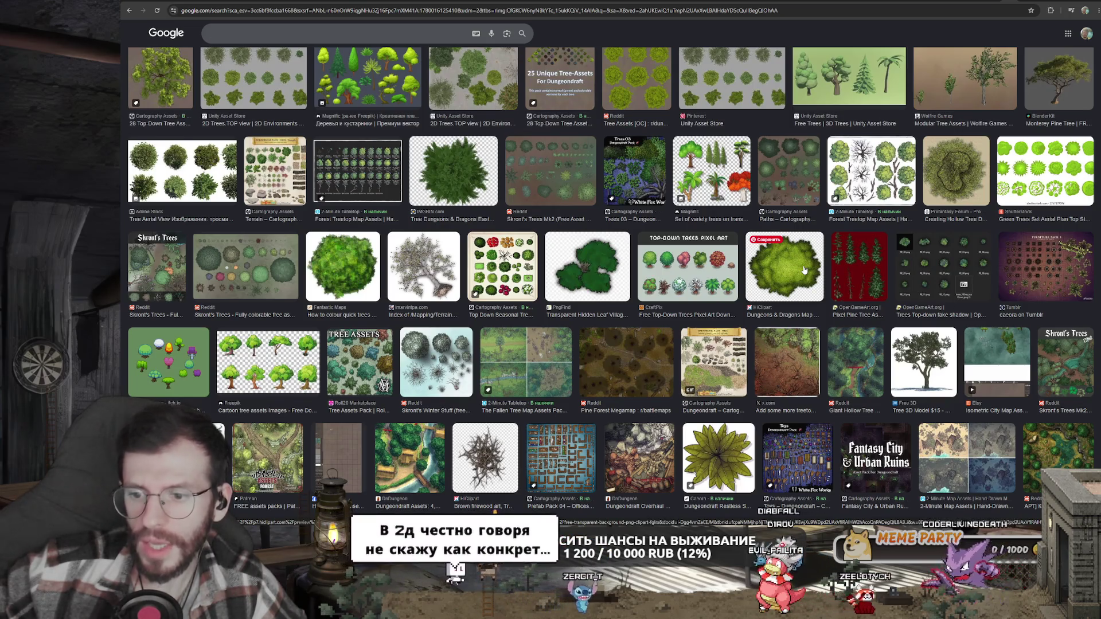
scroll(804, 270, "up", 1)
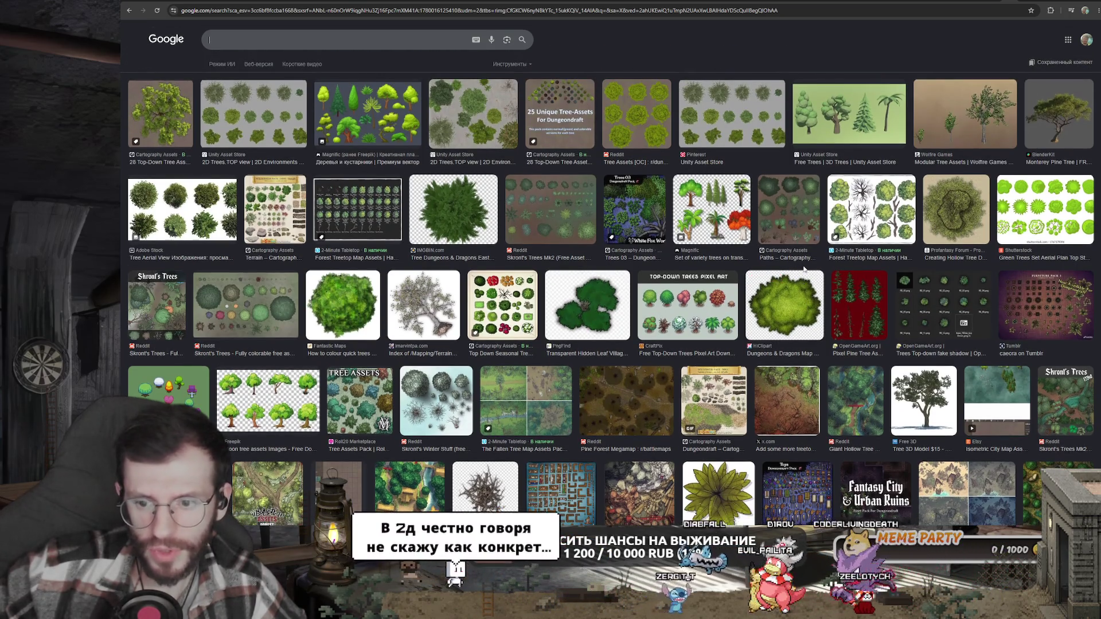
scroll(795, 264, "down", 7)
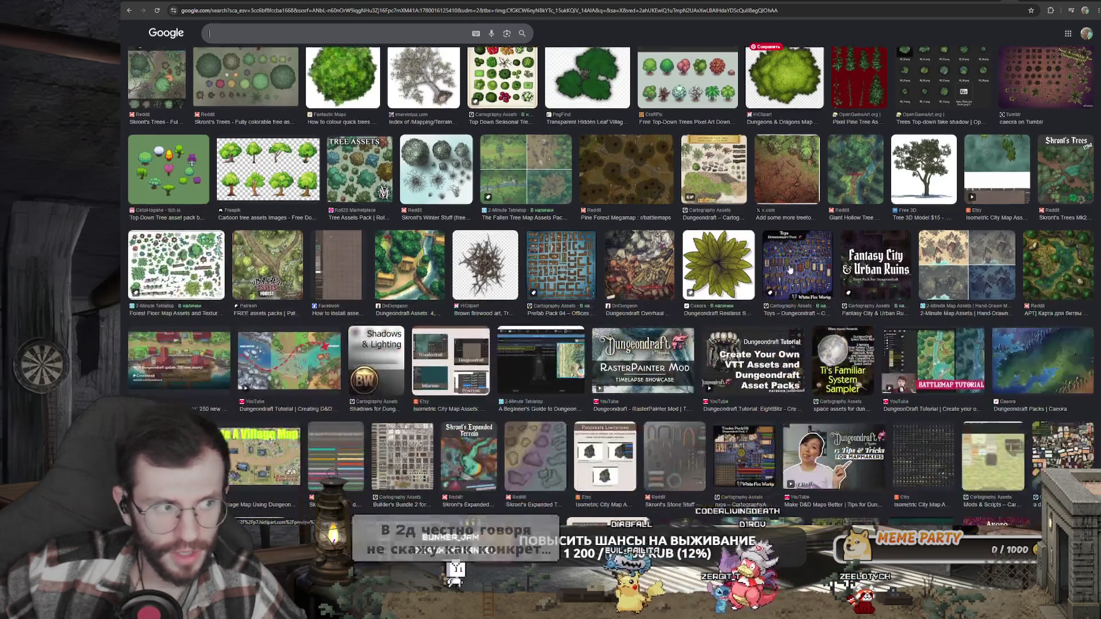
scroll(778, 298, "up", 7)
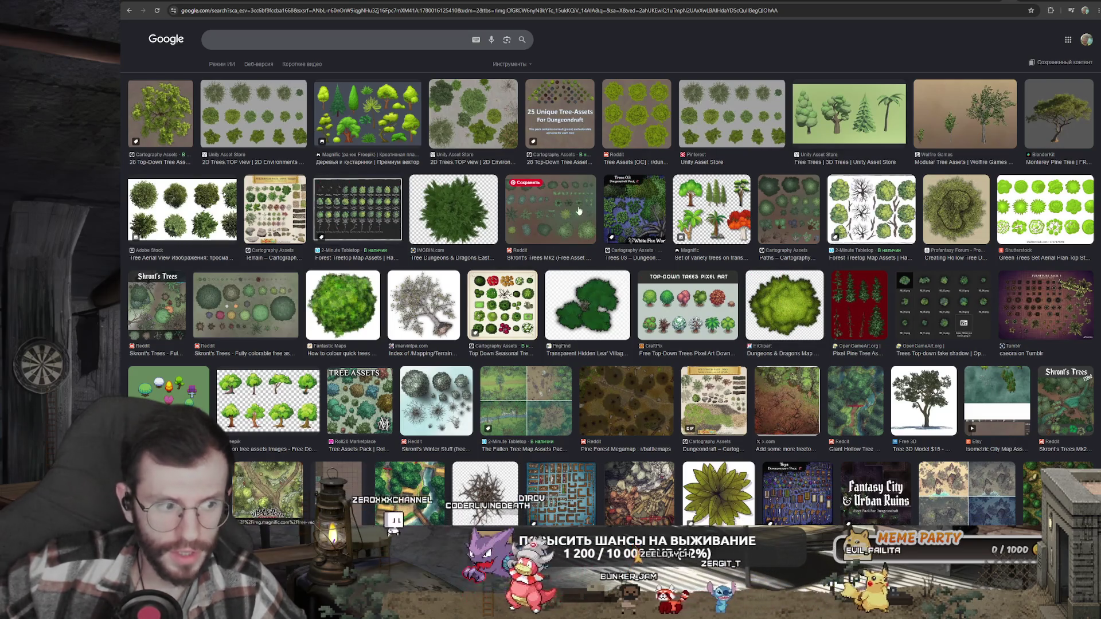
- Preview the Trees Top-down fake shadow image
left_click(935, 310)
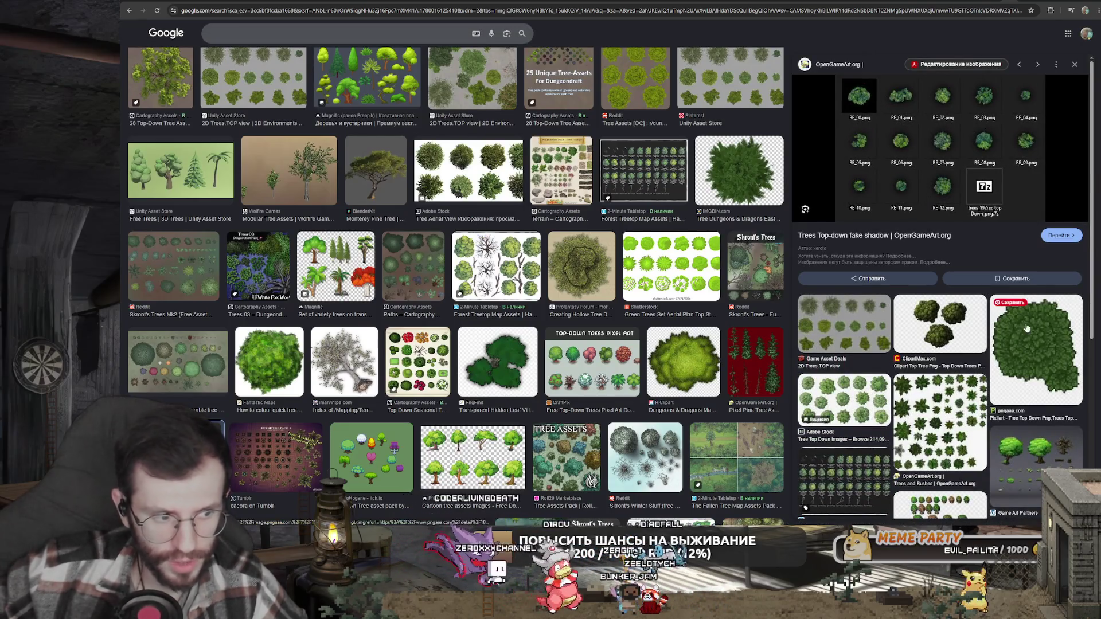
scroll(1021, 336, "down", 4)
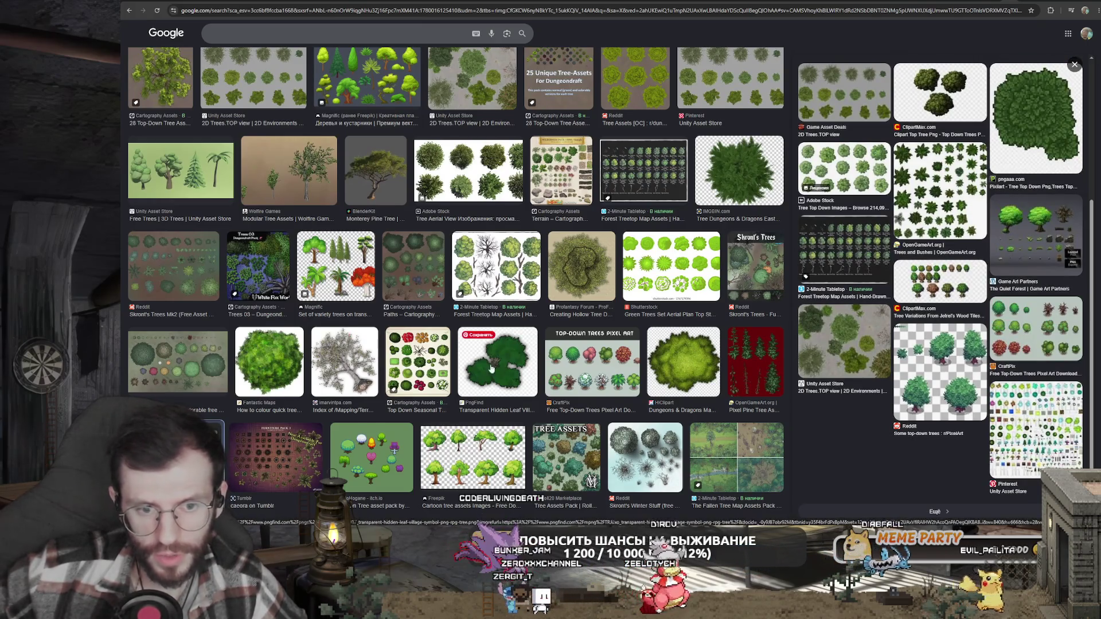
scroll(481, 367, "up", 1)
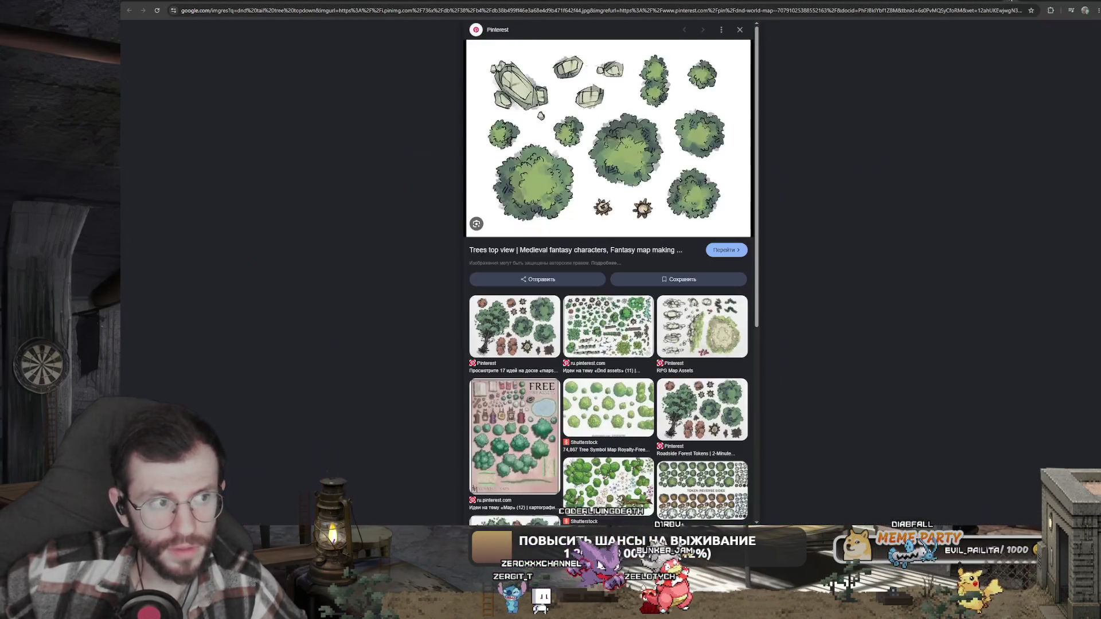
- Switch through the browser tabs to the Rutube Valhalla Land video
left_click(1009, 2)
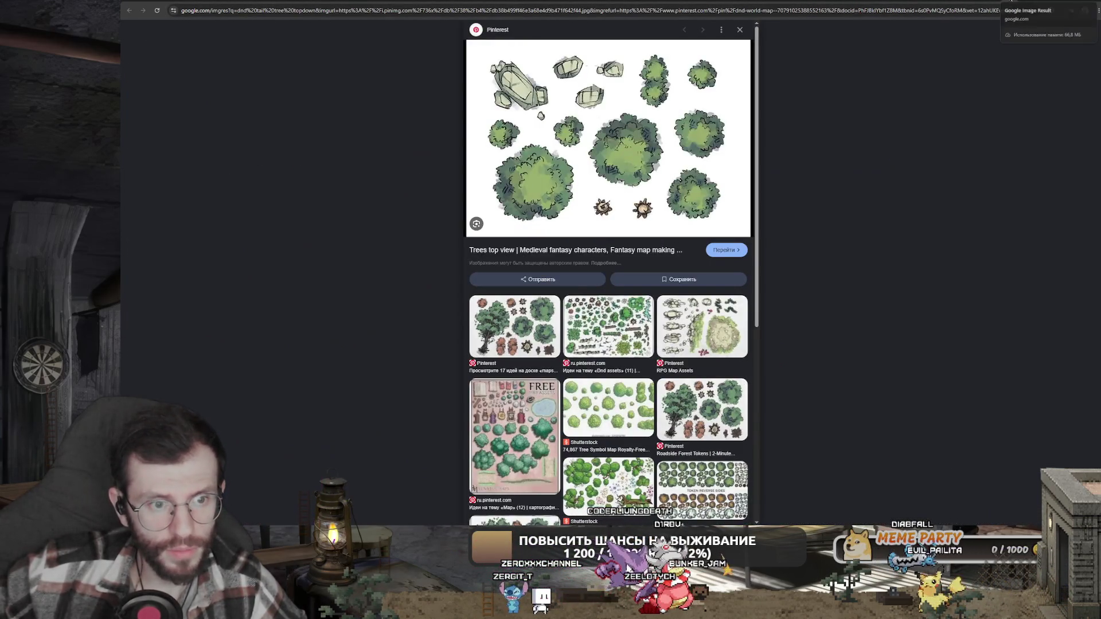
left_click(1009, 3)
left_click(1009, 2)
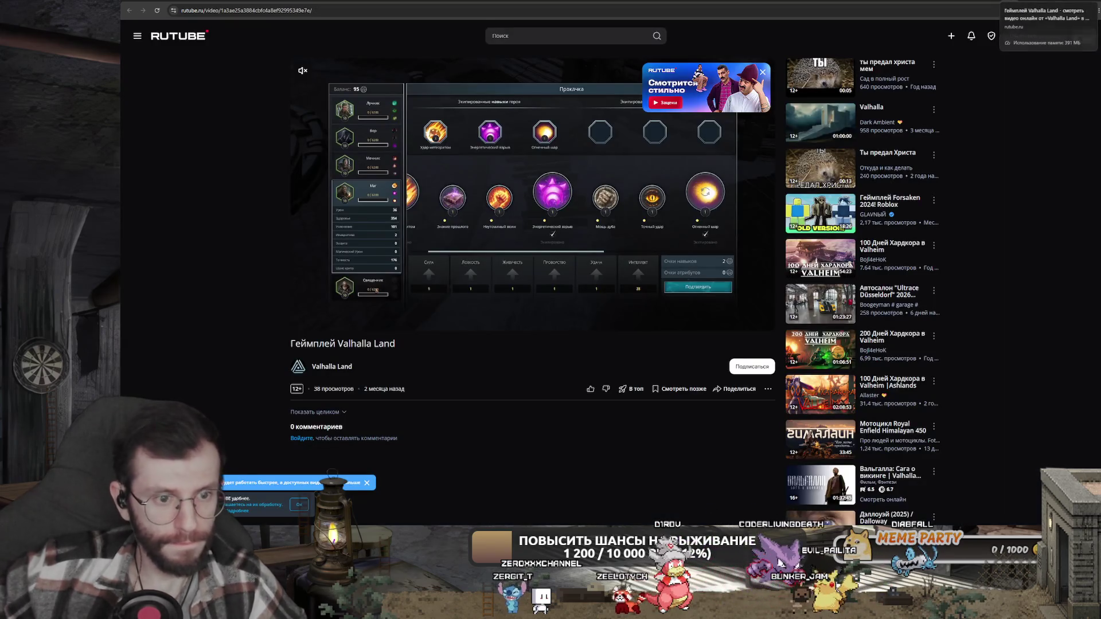
- Leave the Rutube video and return to the Spine bar-scene project
mouse_move(630, 231)
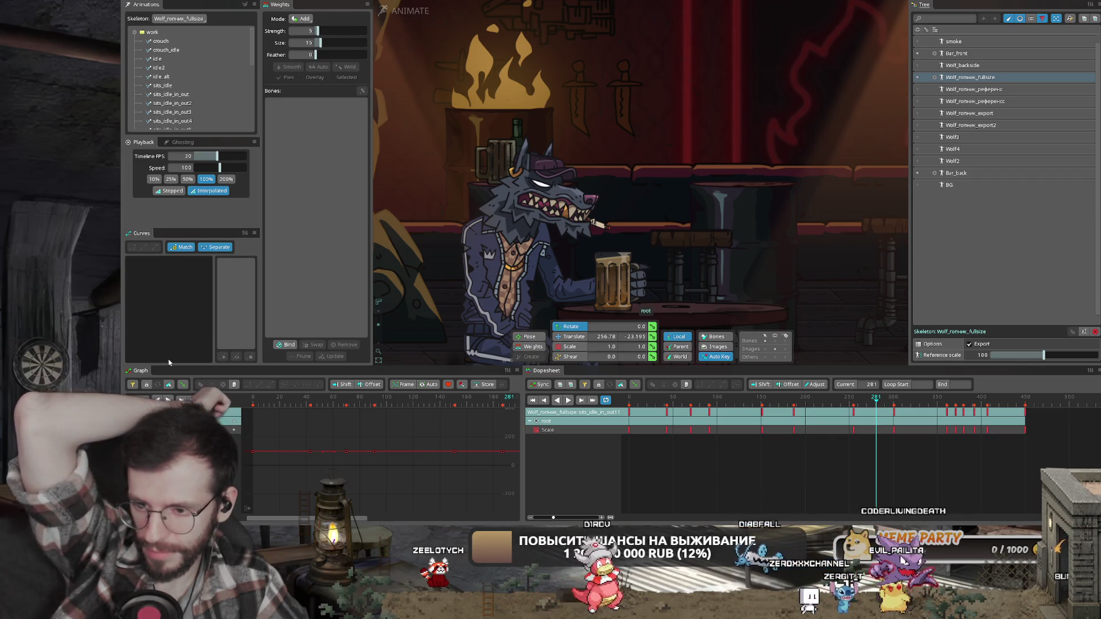
- Play the wolf's animation from frame 0, stop at 190, jump to frame 25, maximize the viewport
left_click(610, 396)
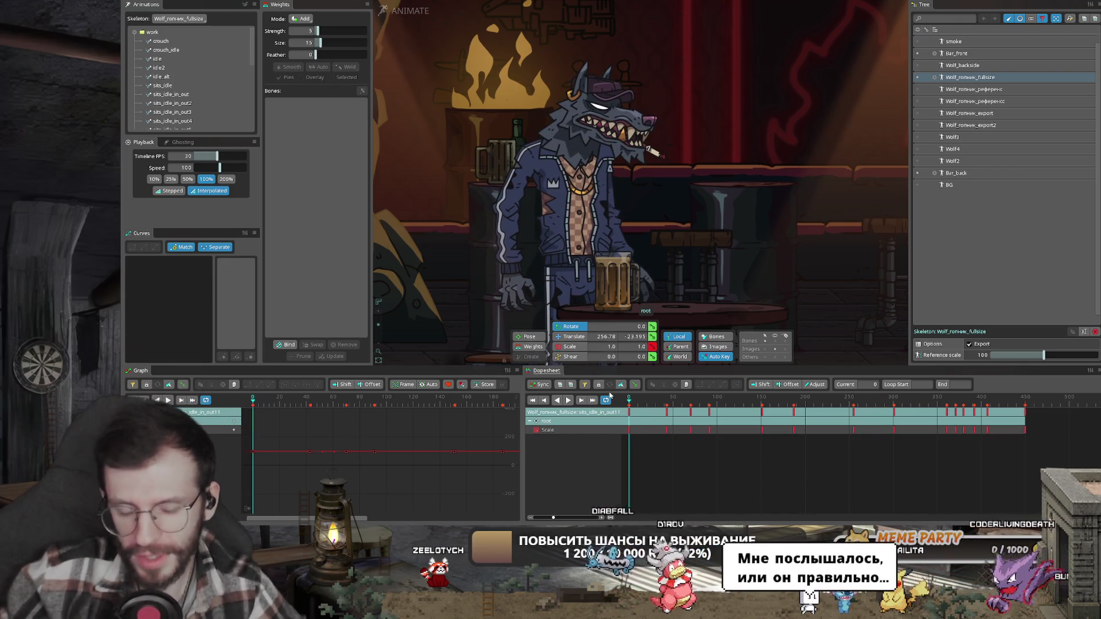
left_click(568, 399)
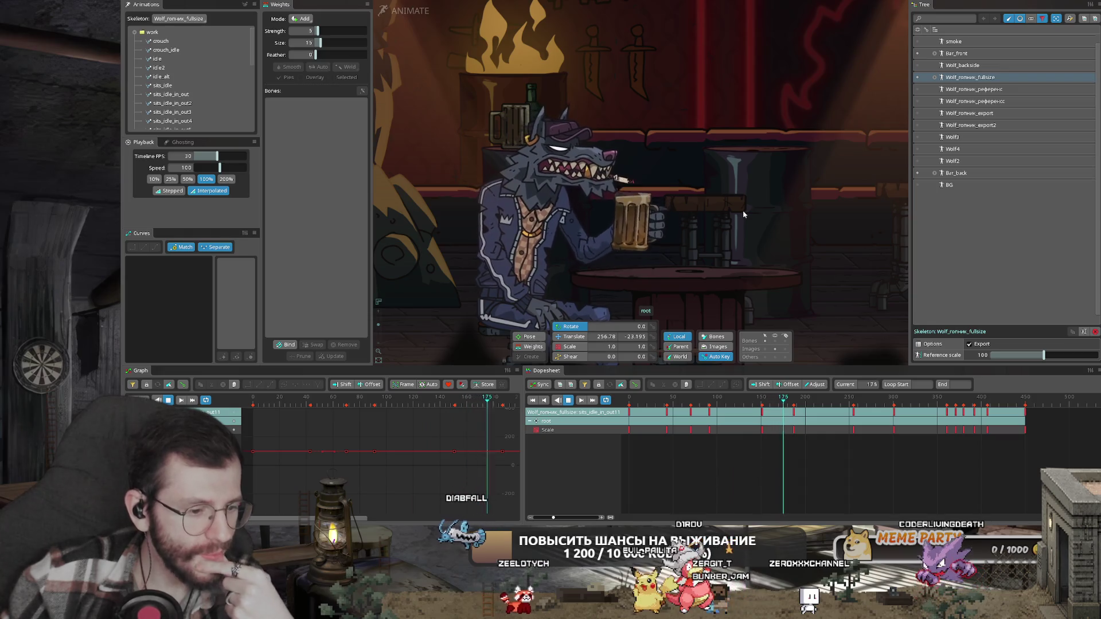
key("space")
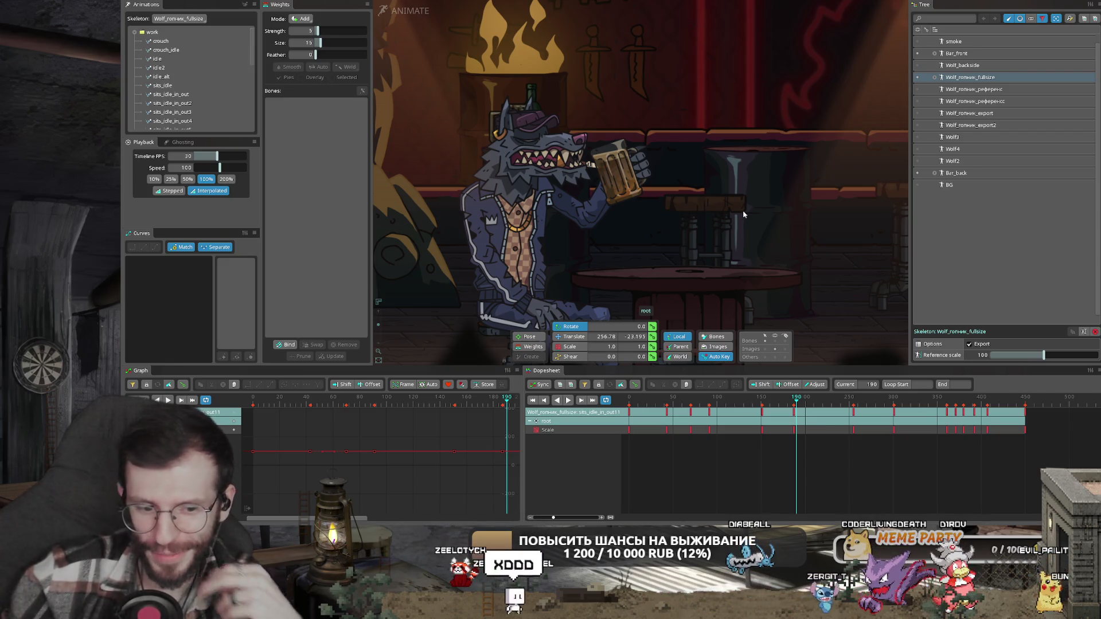
left_click(651, 404)
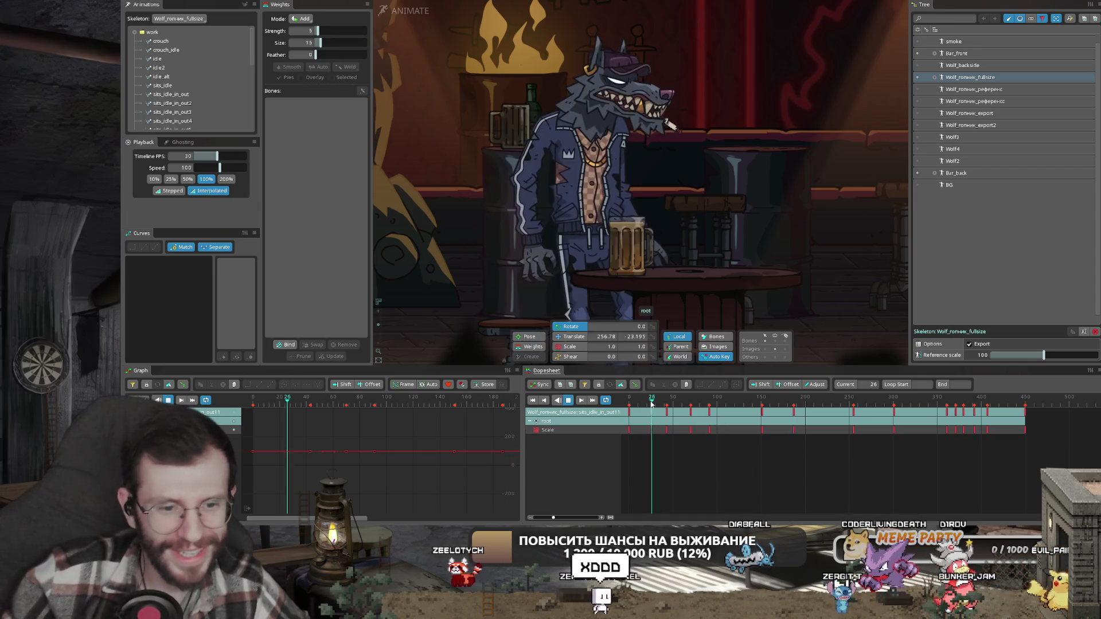
key("Tab")
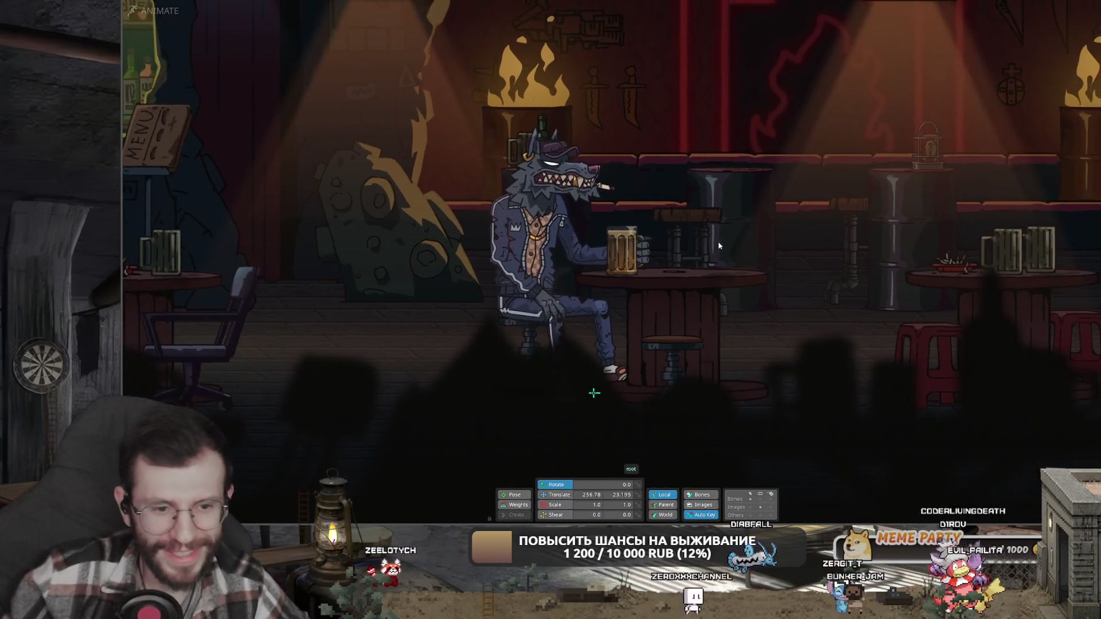
- Zoom in and out on the drinking wolf full-size, then restore the editing panels
scroll(718, 245, "up", 2)
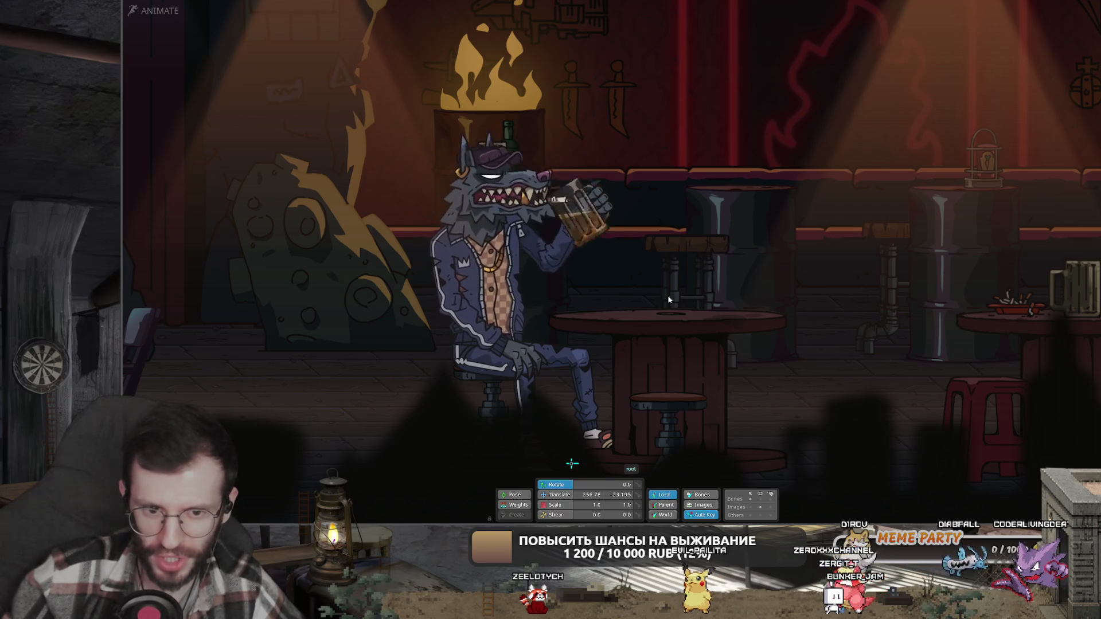
scroll(673, 301, "down", 2)
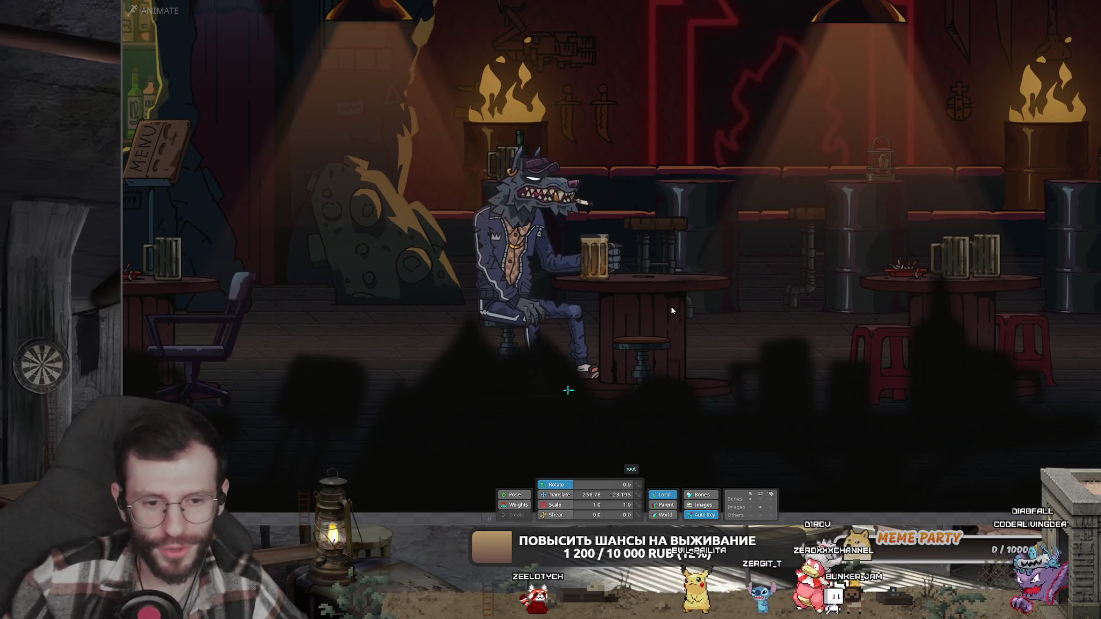
key("grave")
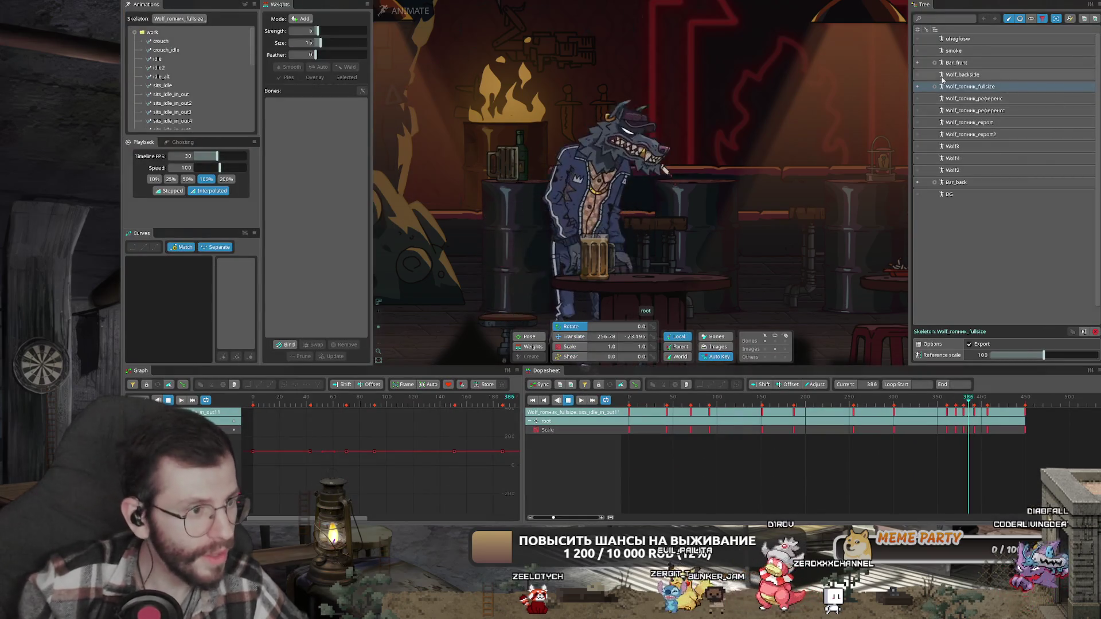
- Toggle the maximized view, add animation sits_idle_in_out12 and jump to about frame 97
key("grave")
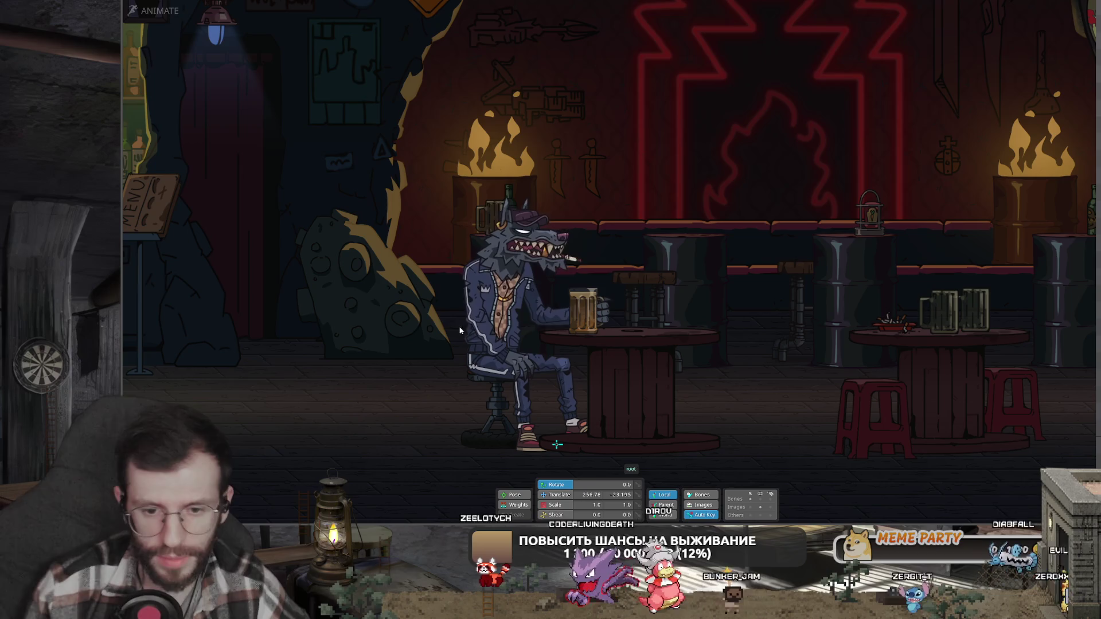
key("grave")
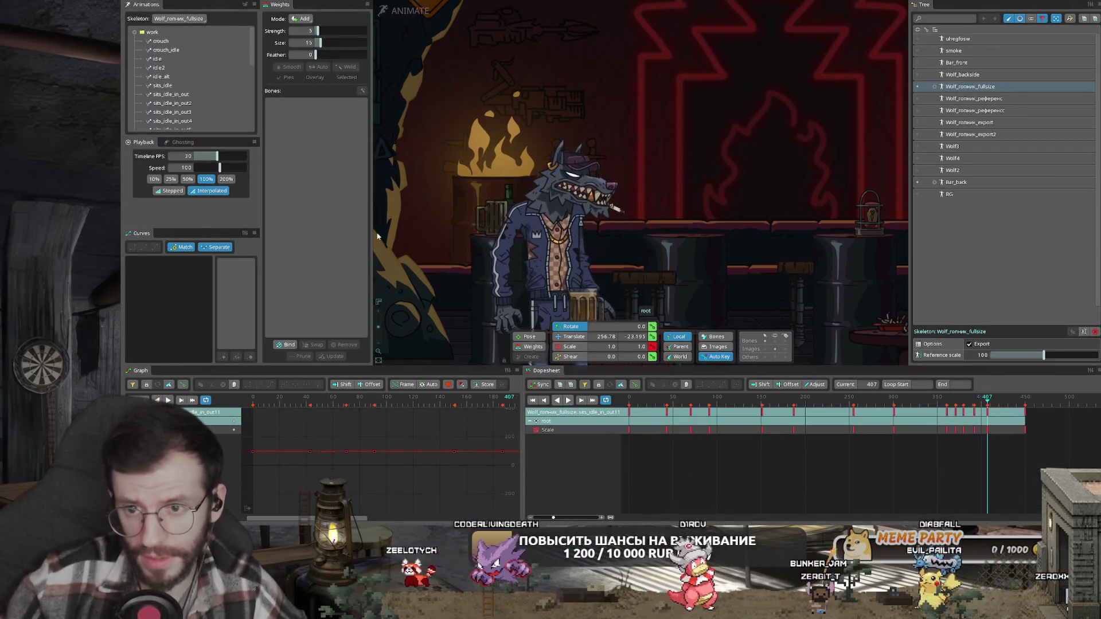
key("ctrl+d")
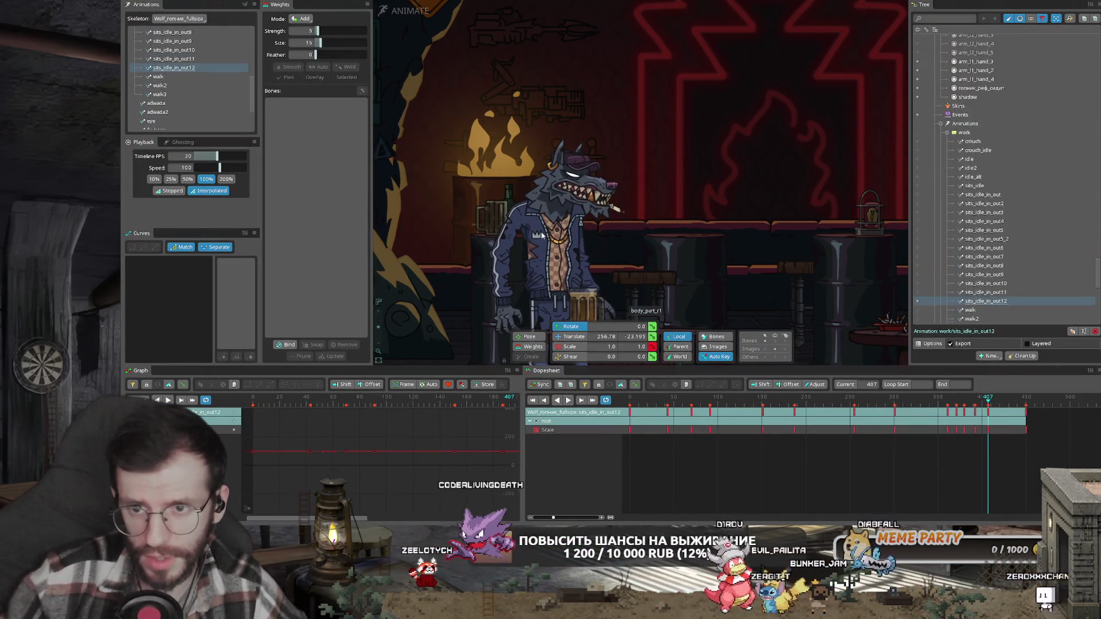
left_click(715, 396)
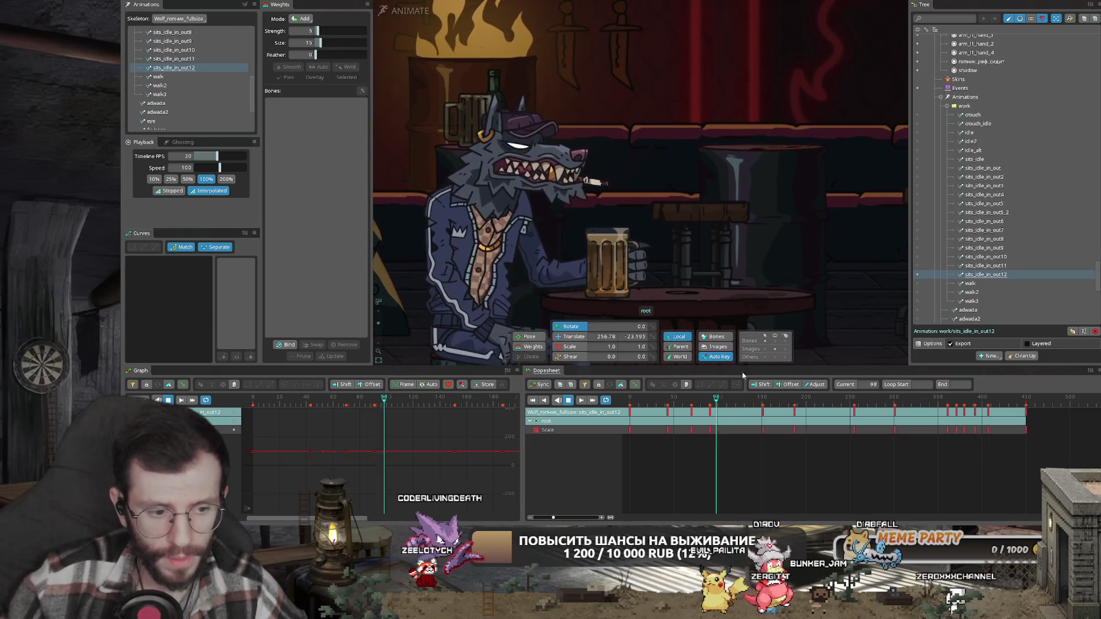
- Select body_1 and body_2, scrub to frame 115, stop playback, then switch to the browser
left_click(491, 239)
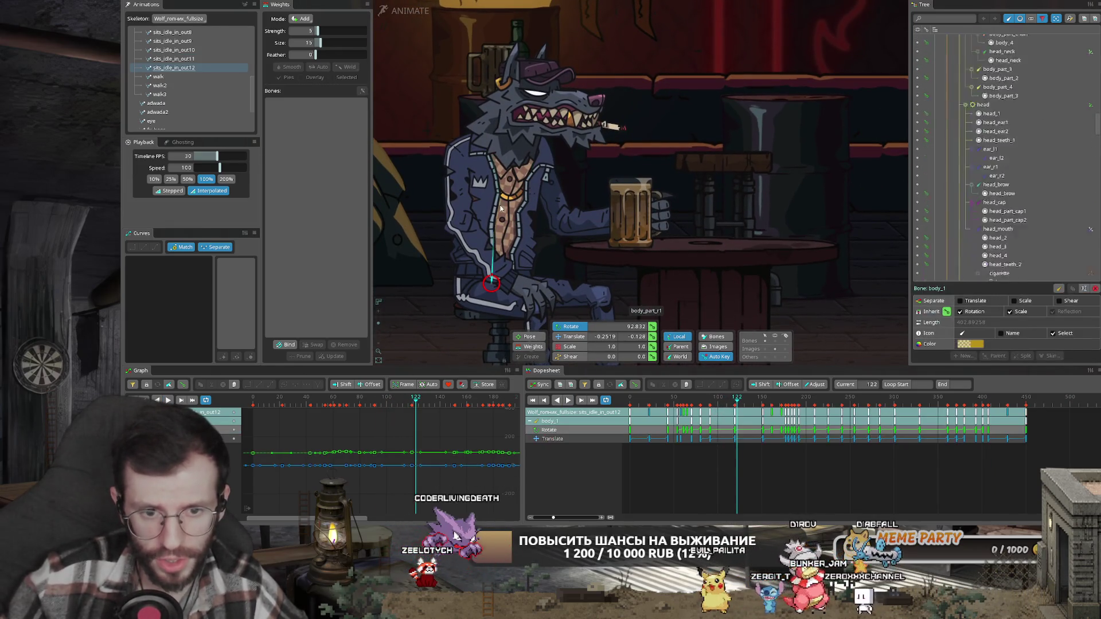
scroll(665, 404, "up", 3)
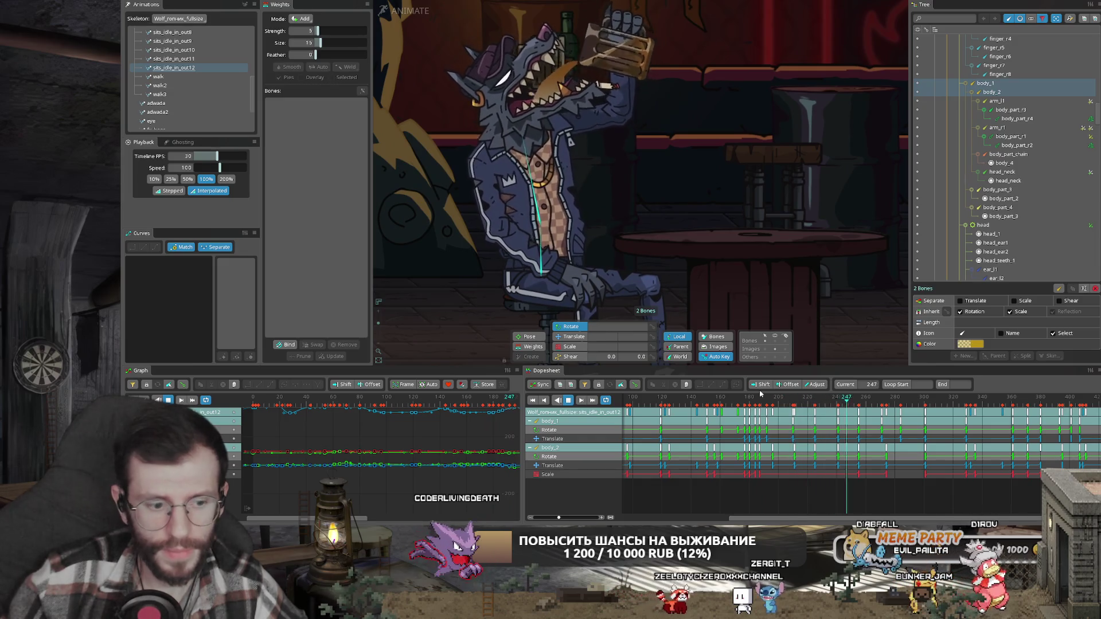
left_click(652, 400)
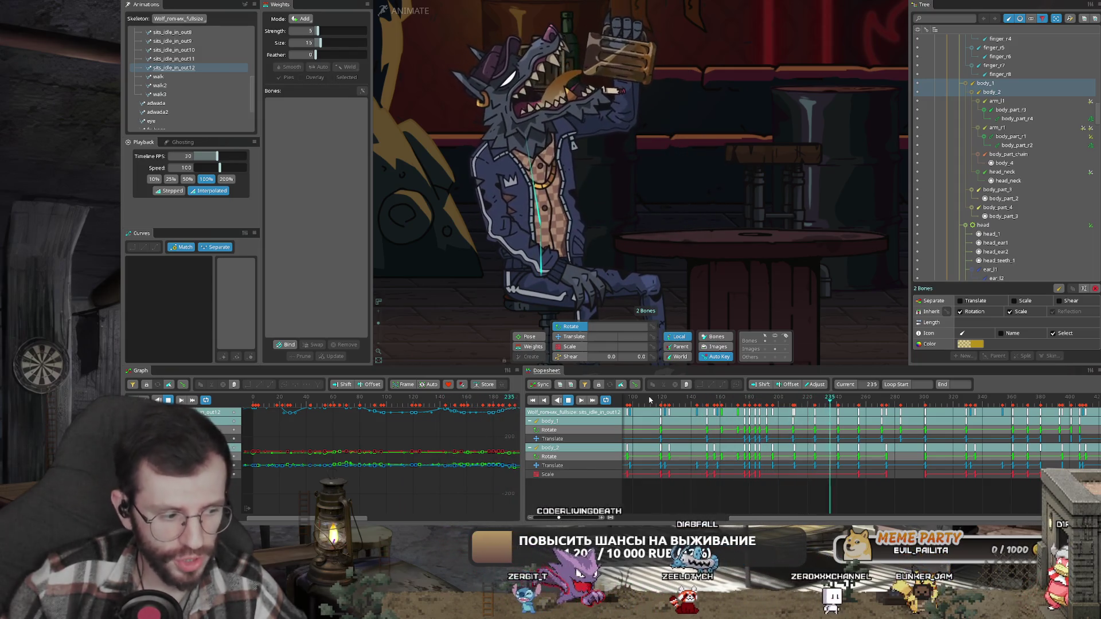
key("space")
scroll(797, 403, "down", 2)
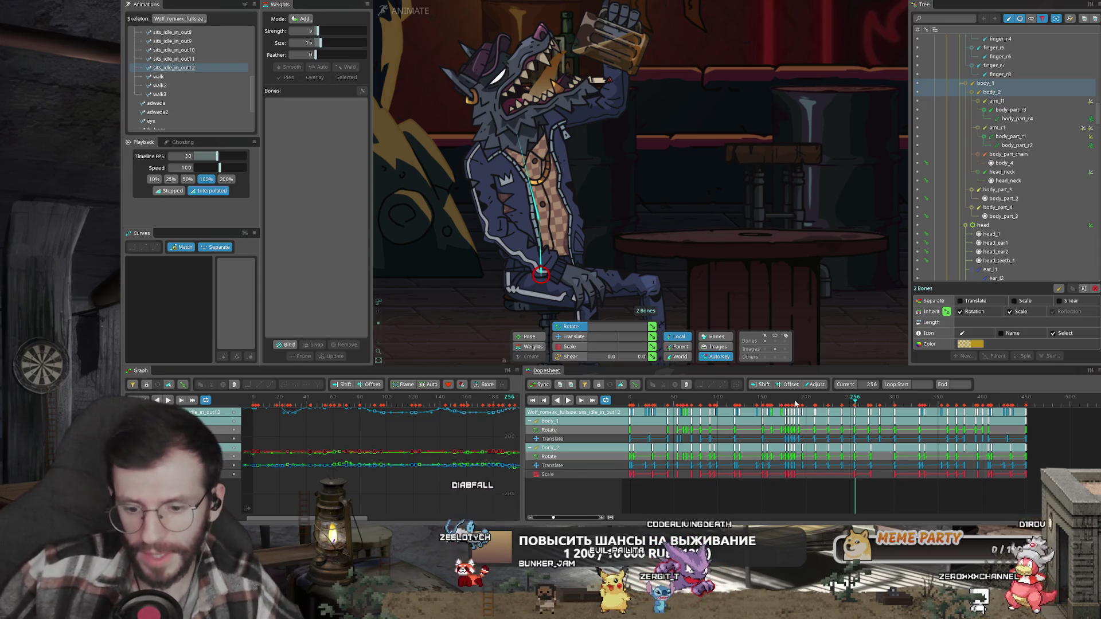
key("alt+Tab")
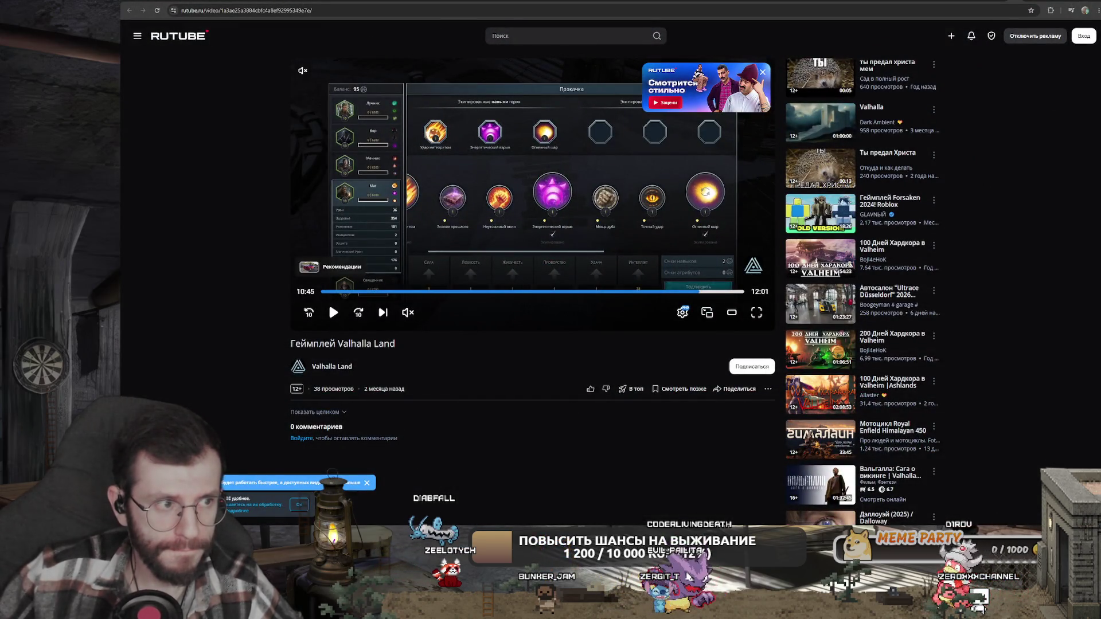
- Cycle through the itch.io, Guild 2, crusaders kings 3 and Yandex tabs, then open a new tab
key("alt+Tab")
key("alt+Tab")
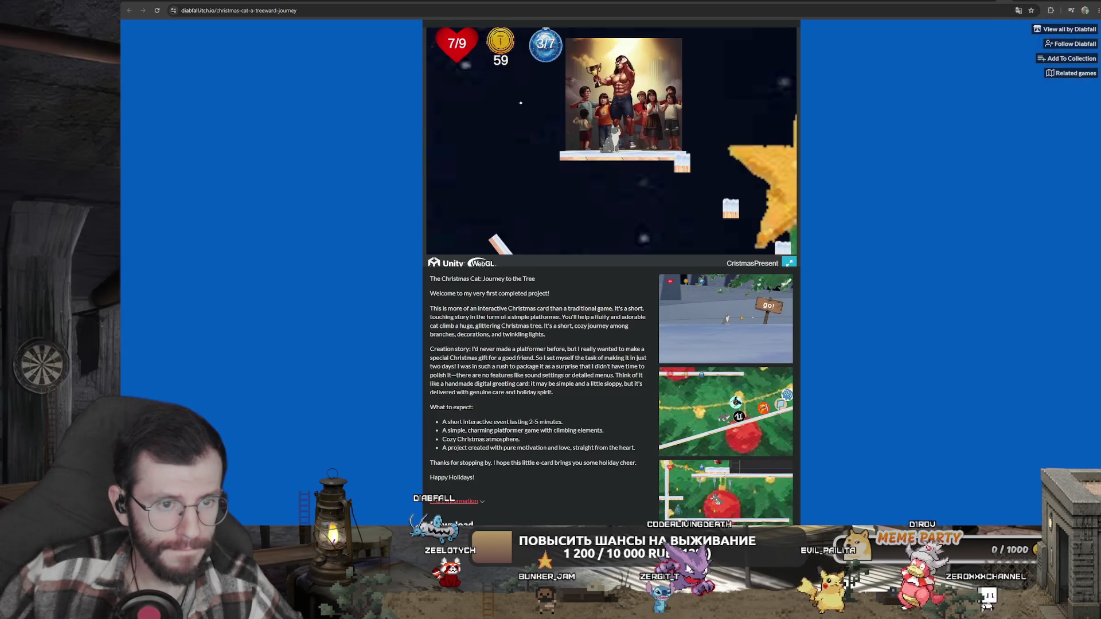
key("alt+Tab")
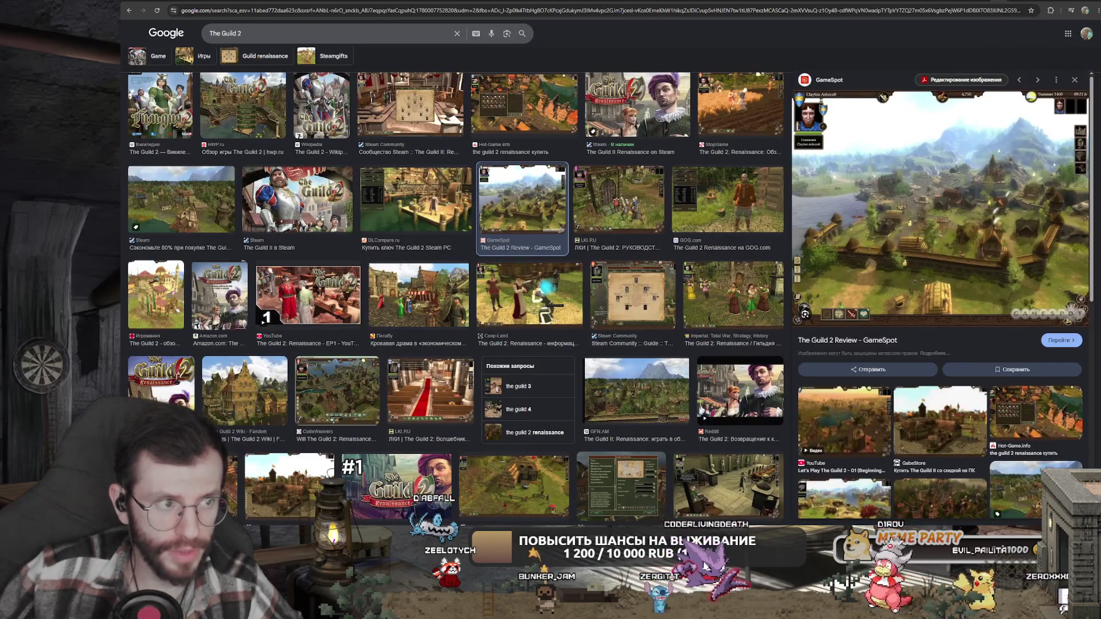
key("alt+Tab")
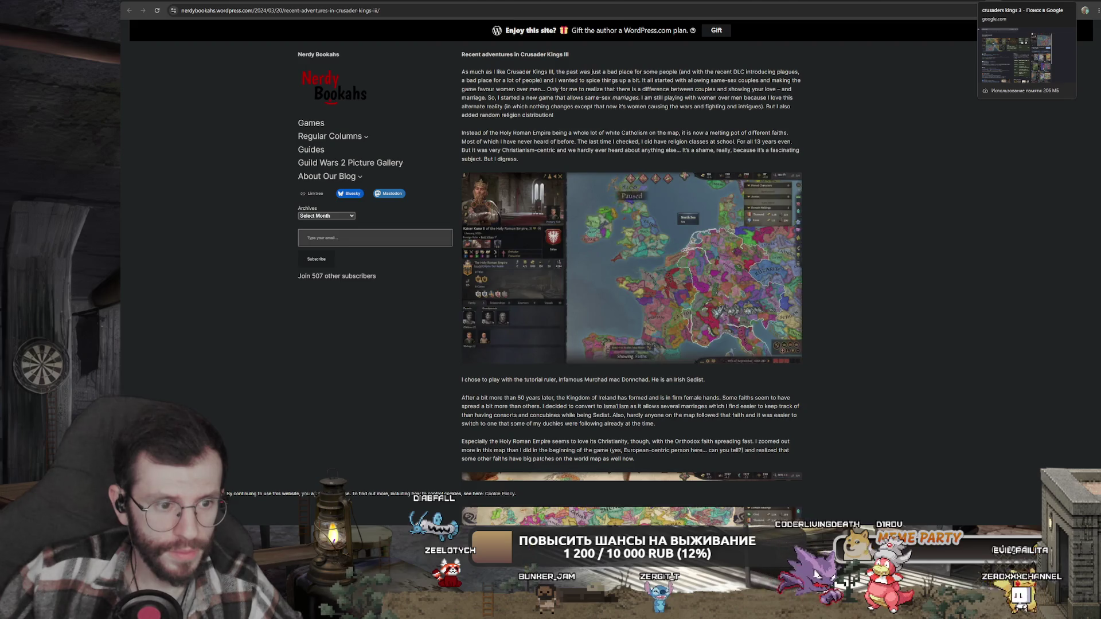
key("ctrl+Tab")
key("ctrl+Tab")
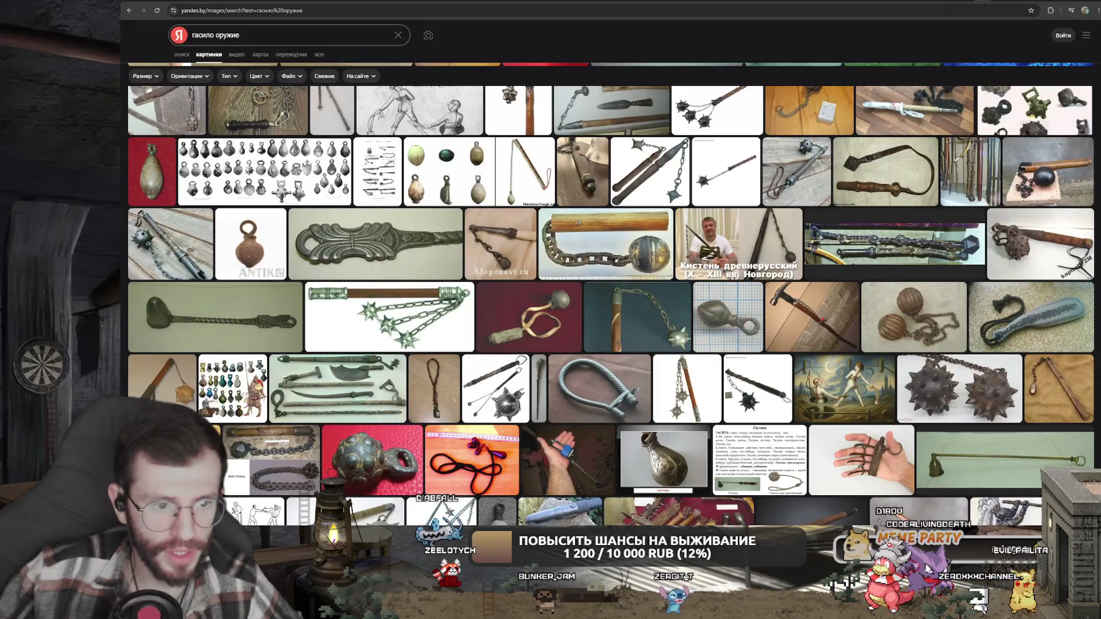
key("ctrl+Tab")
key("ctrl+Tab")
key("ctrl+Tab")
key("ctrl+Tab")
key("ctrl+Tab")
key("ctrl+Tab")
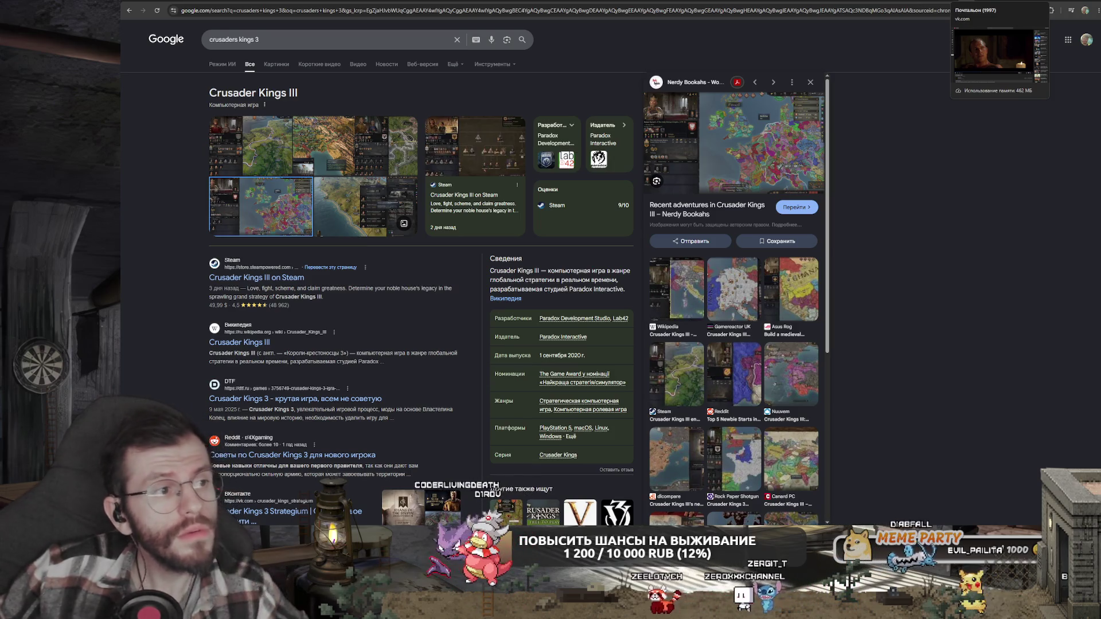
key("ctrl+t")
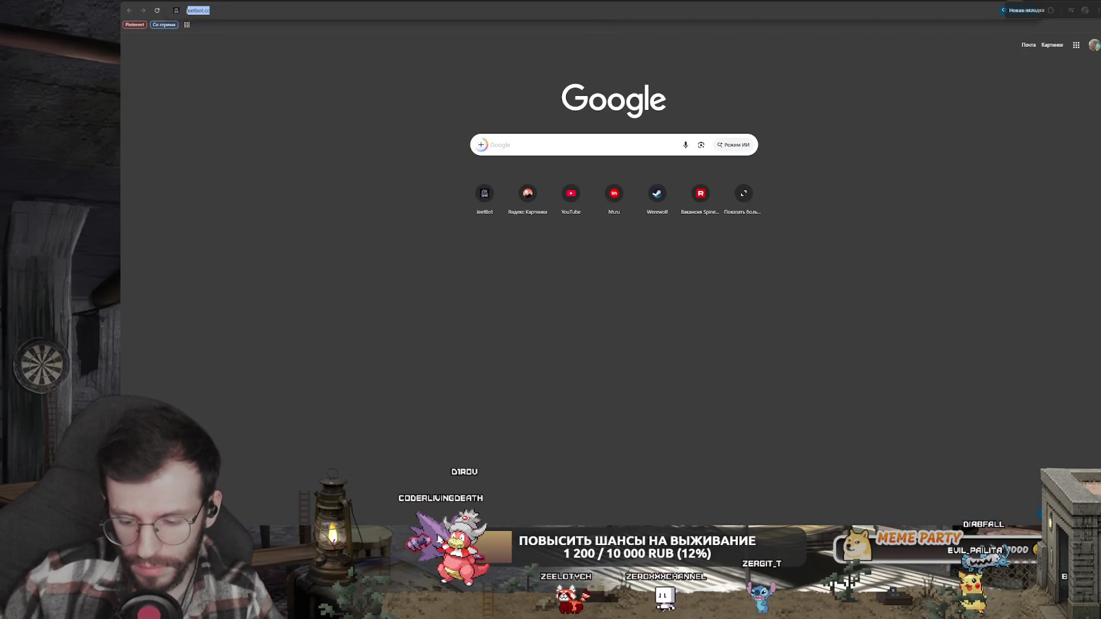
- Go to jeetbot.cc in the browser
type("jeet")
key("BackSpace")
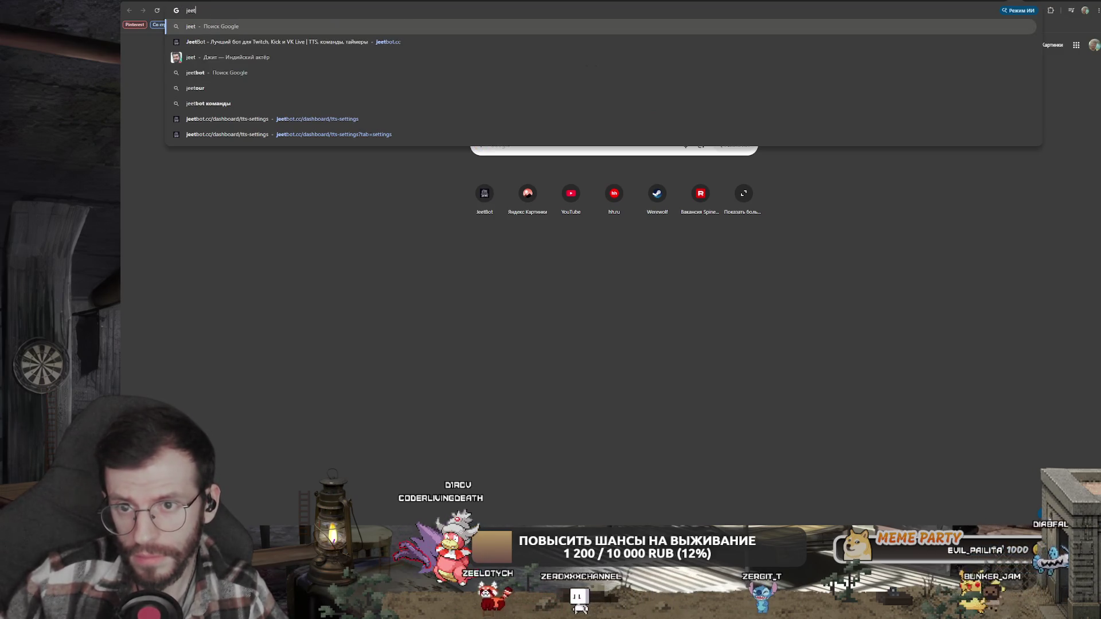
type("tbot.cc")
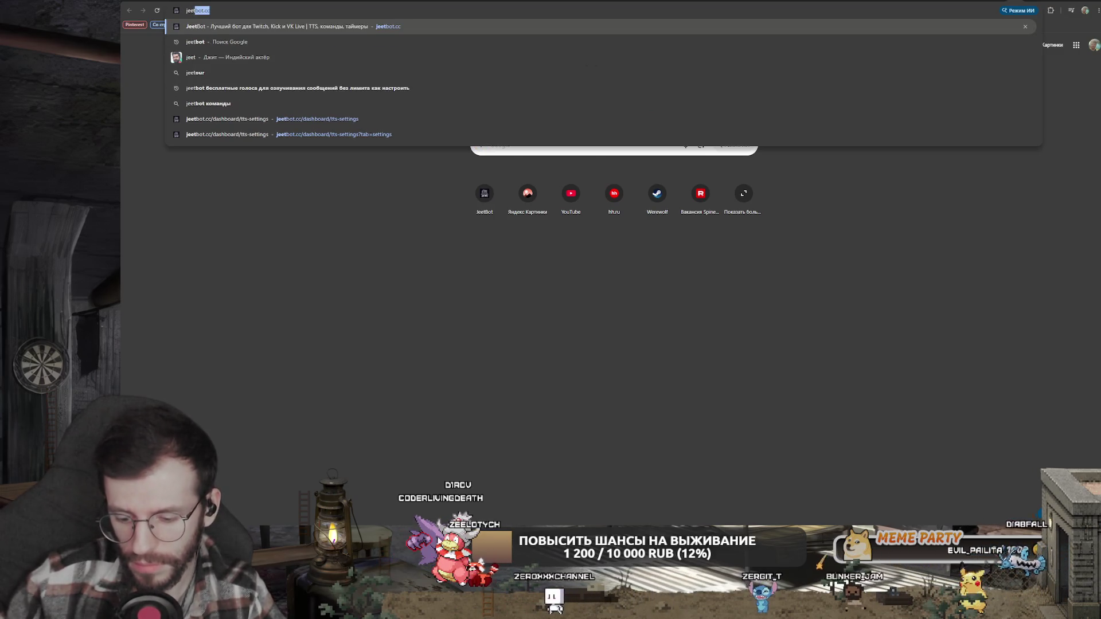
key("Return")
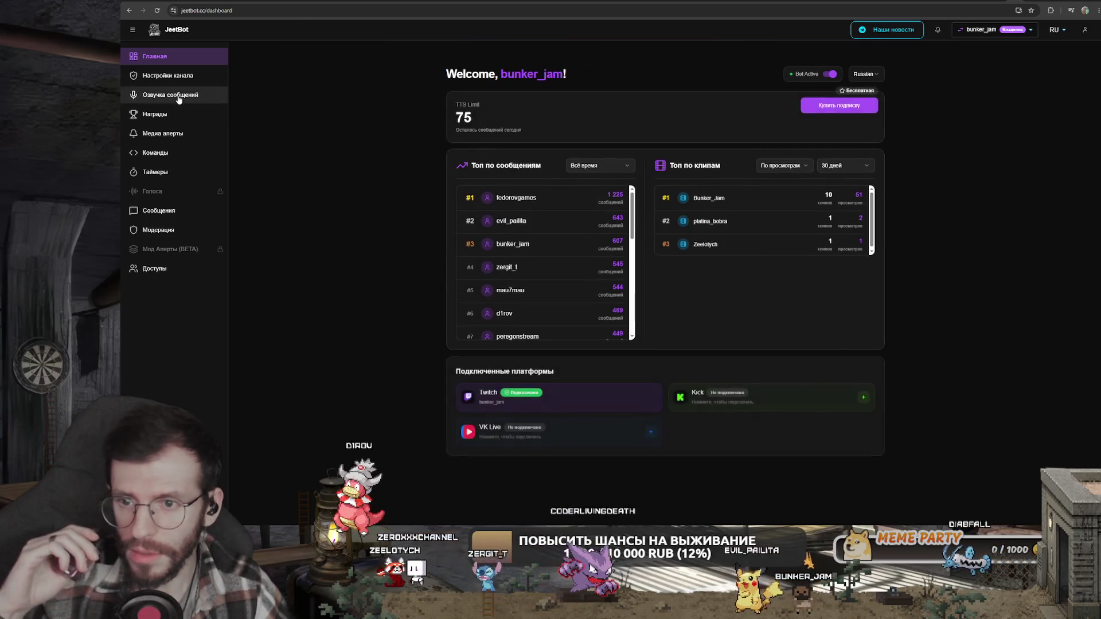
- Open the Озвучка сообщений settings and confirm the default voice stays eugene
left_click(179, 97)
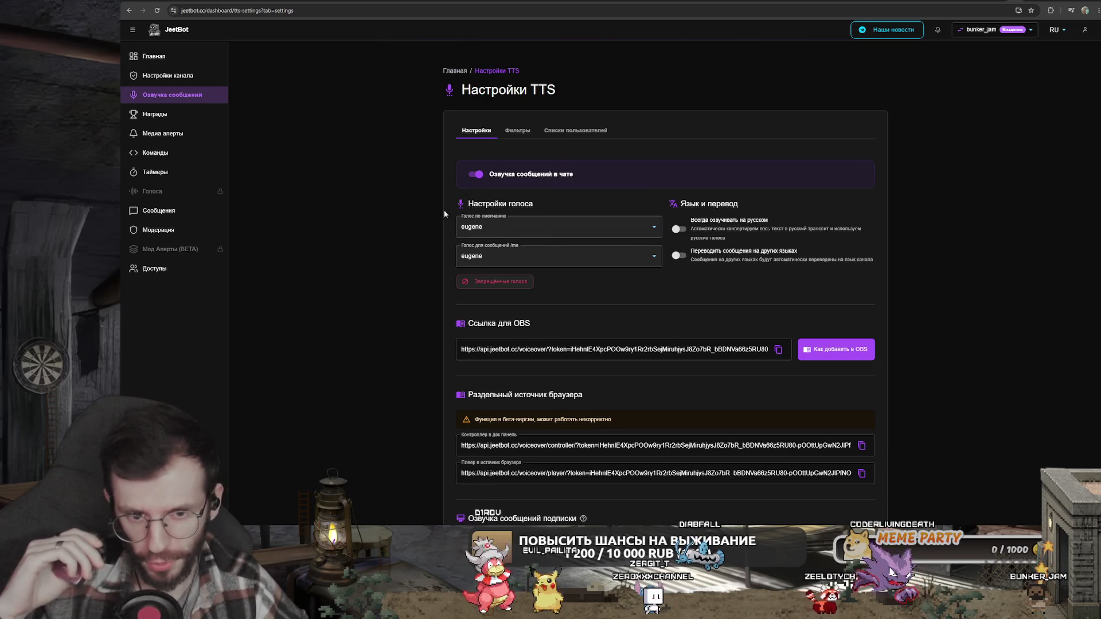
left_click(653, 228)
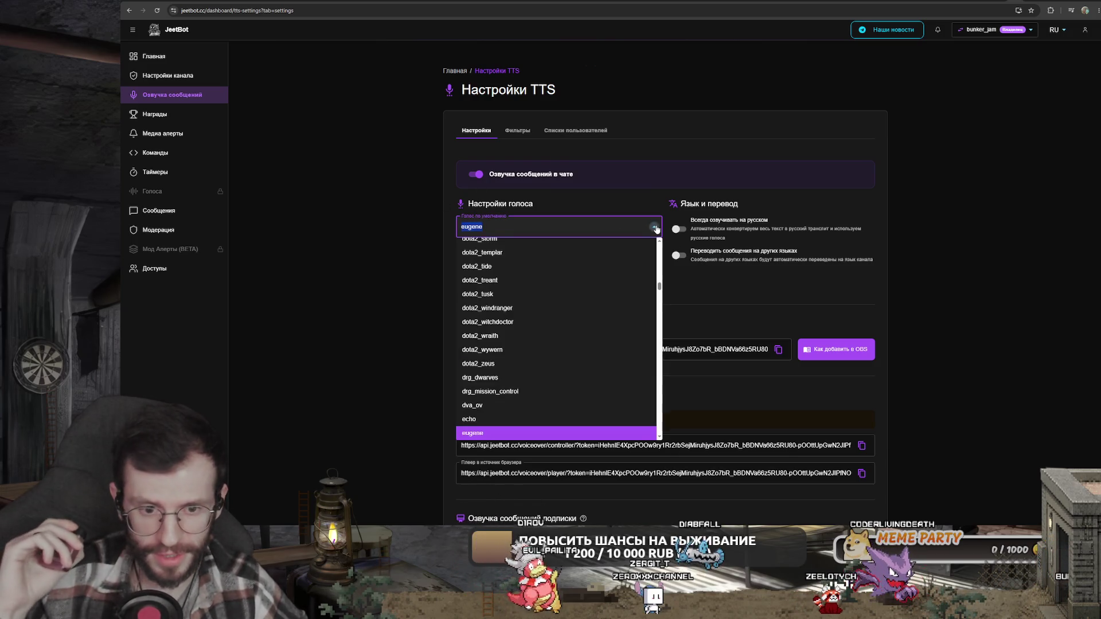
left_click(656, 229)
scroll(763, 249, "down", 3)
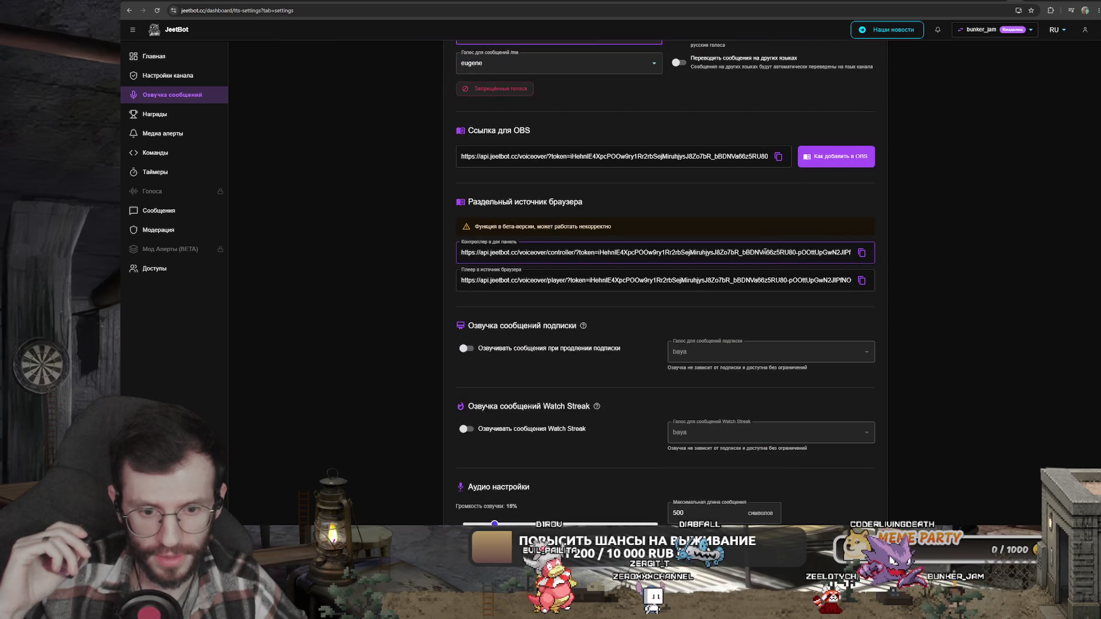
scroll(764, 250, "down", 3)
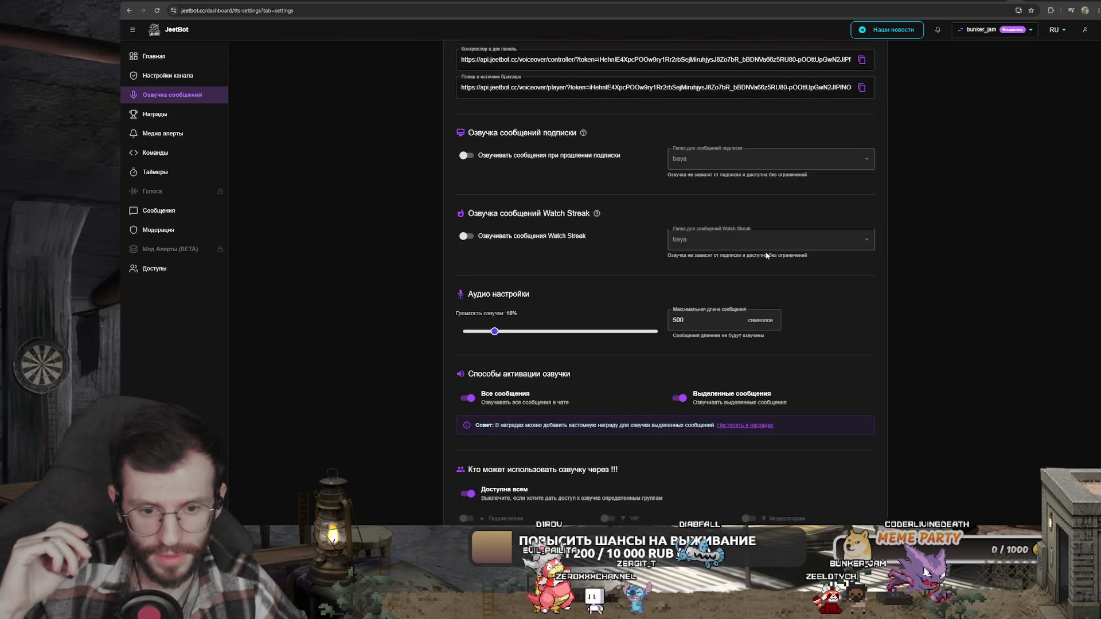
scroll(766, 255, "down", 2)
scroll(771, 269, "up", 3)
scroll(771, 272, "down", 2)
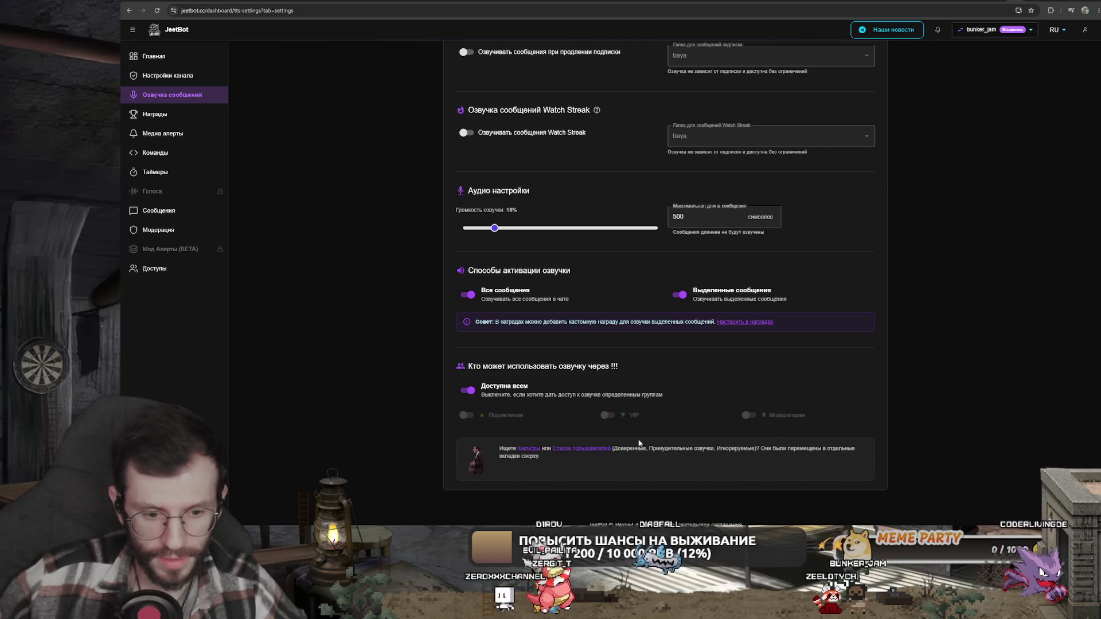
scroll(744, 436, "up", 7)
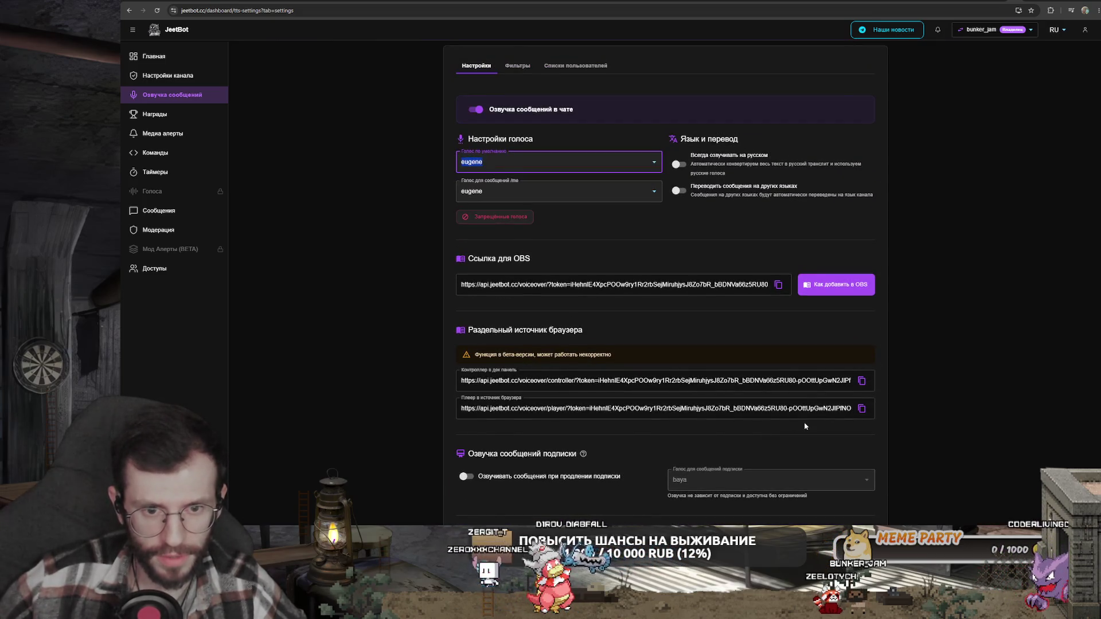
scroll(804, 426, "up", 1)
- Glance at the Фильтры and Списки пользователей settings, then open the docs.jeetbot.cc TTS voices page
left_click(525, 134)
left_click(575, 130)
left_click(476, 130)
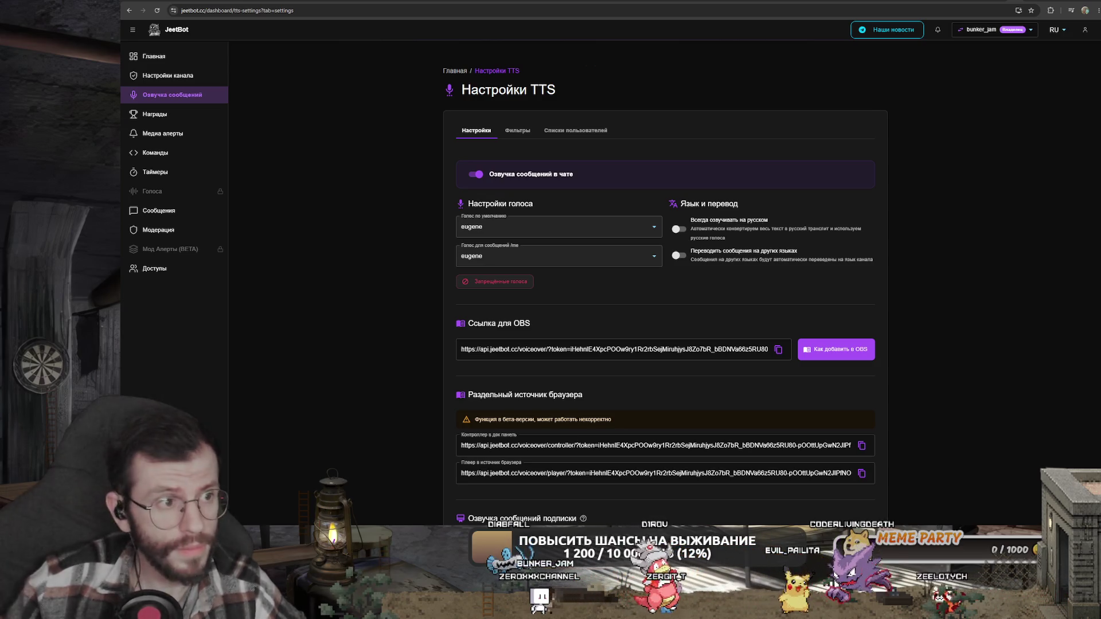
left_click(314, 11)
left_click(314, 29)
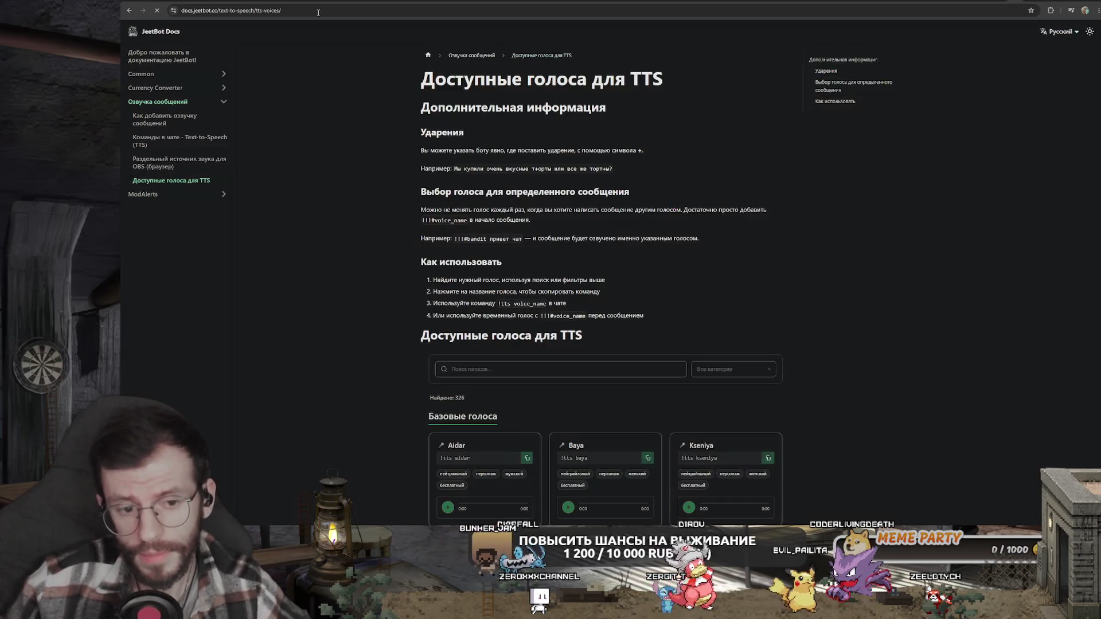
- Play the Xenia voice sample, play and stop Aidar, then return to the RuTube tab
scroll(535, 283, "down", 3)
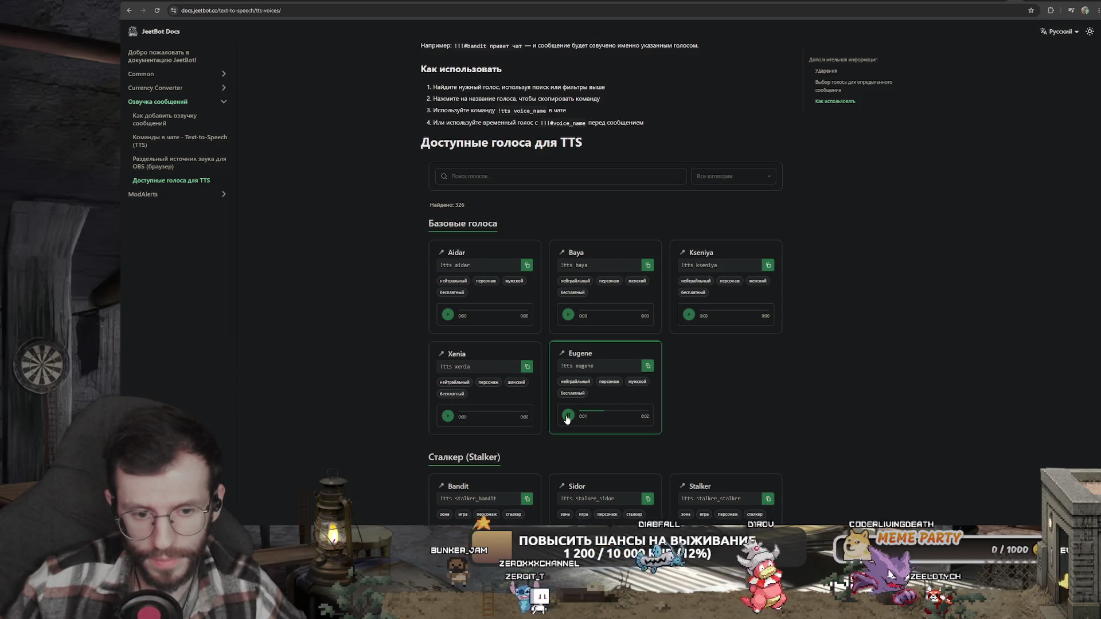
left_click(447, 417)
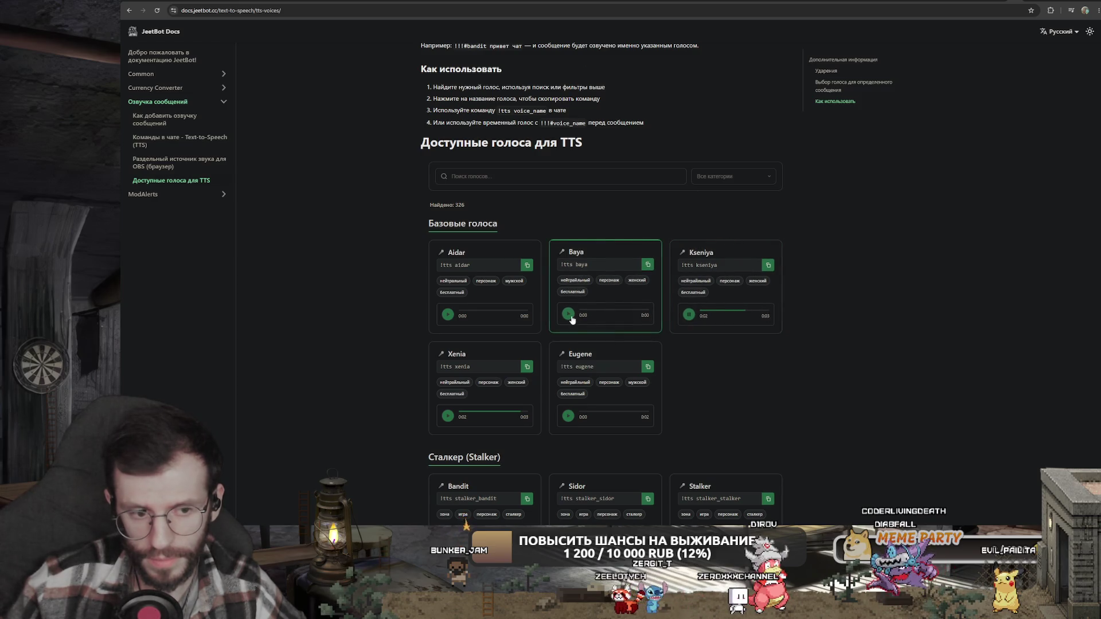
left_click(447, 316)
left_click(448, 315)
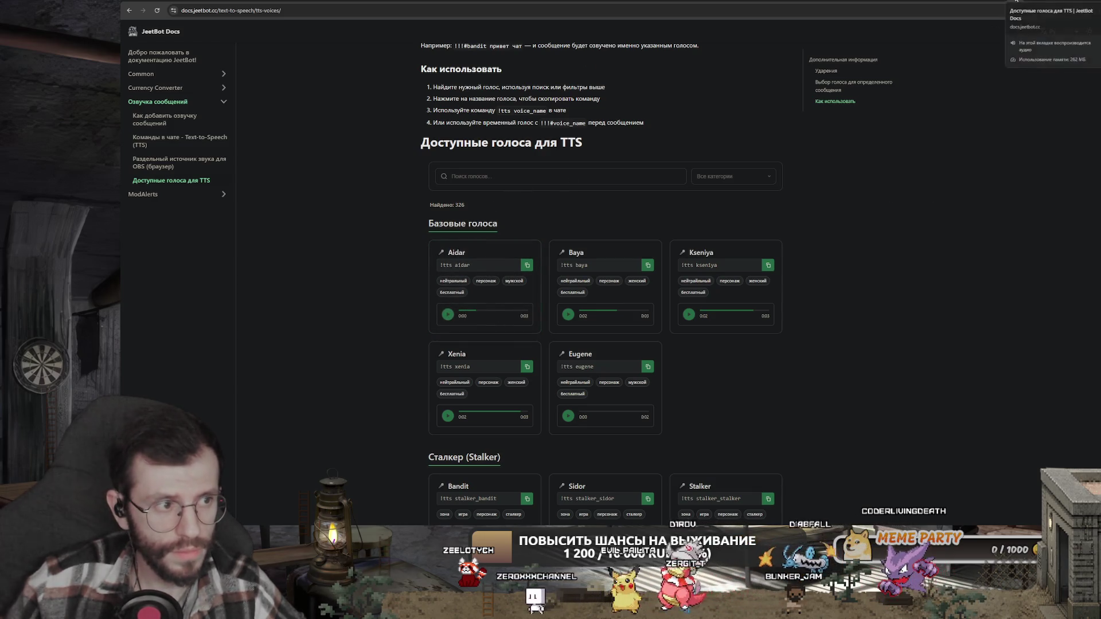
key("ctrl+Tab")
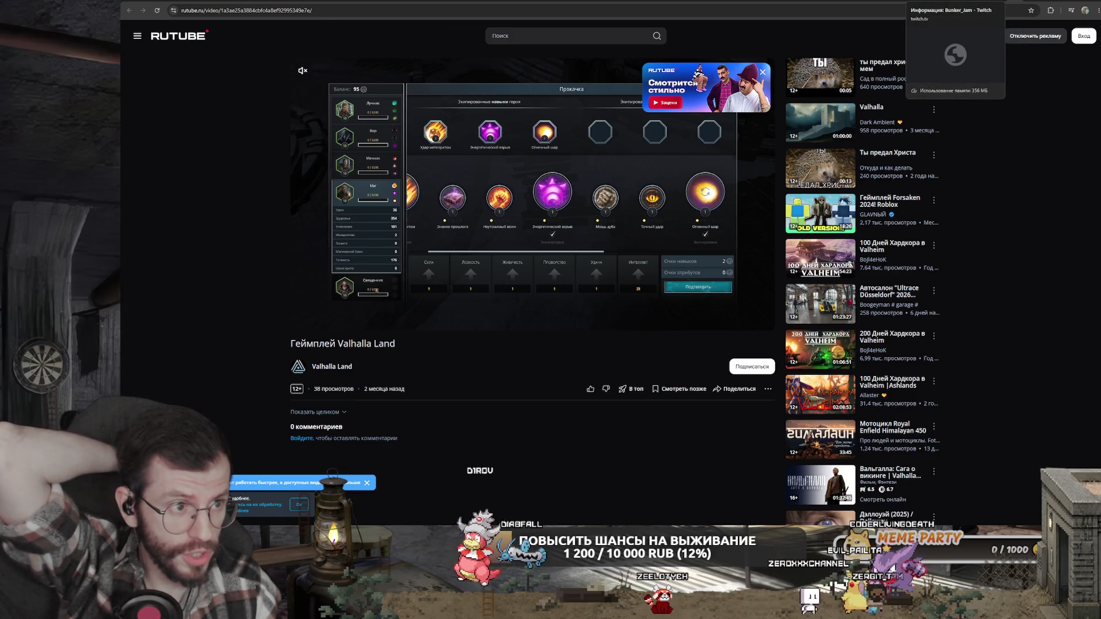
- Cycle through the Twitch, stream timer, VK Video and Crusader Kings 3 tabs, ending on Yandex Games Яхта
left_click(913, 1)
left_click(916, 1)
left_click(923, 1)
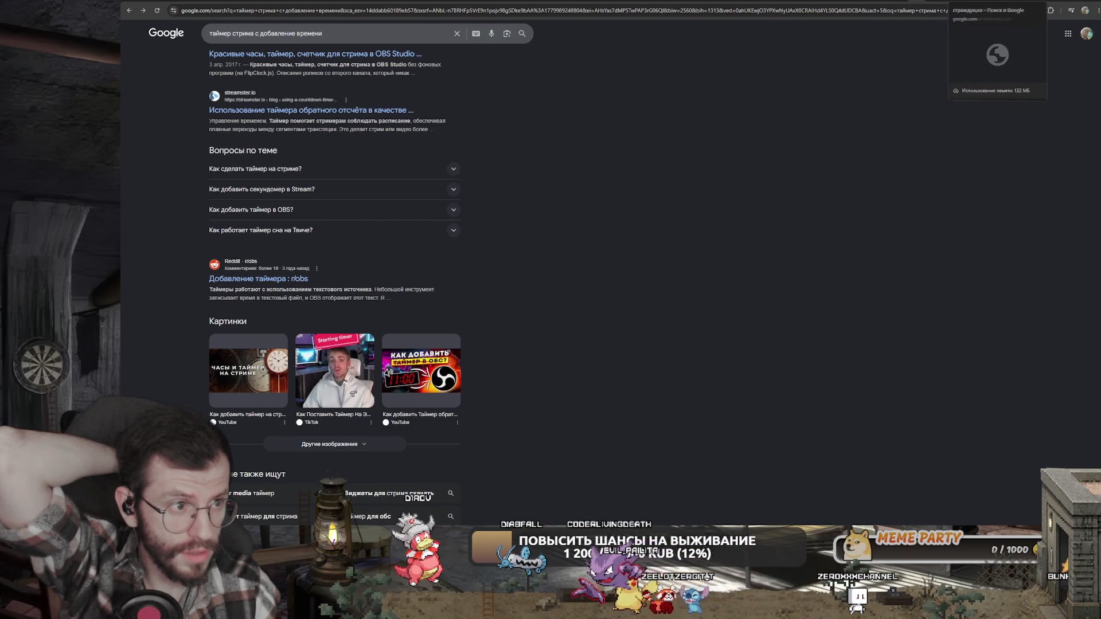
key("ctrl+Tab")
key("ctrl+Tab")
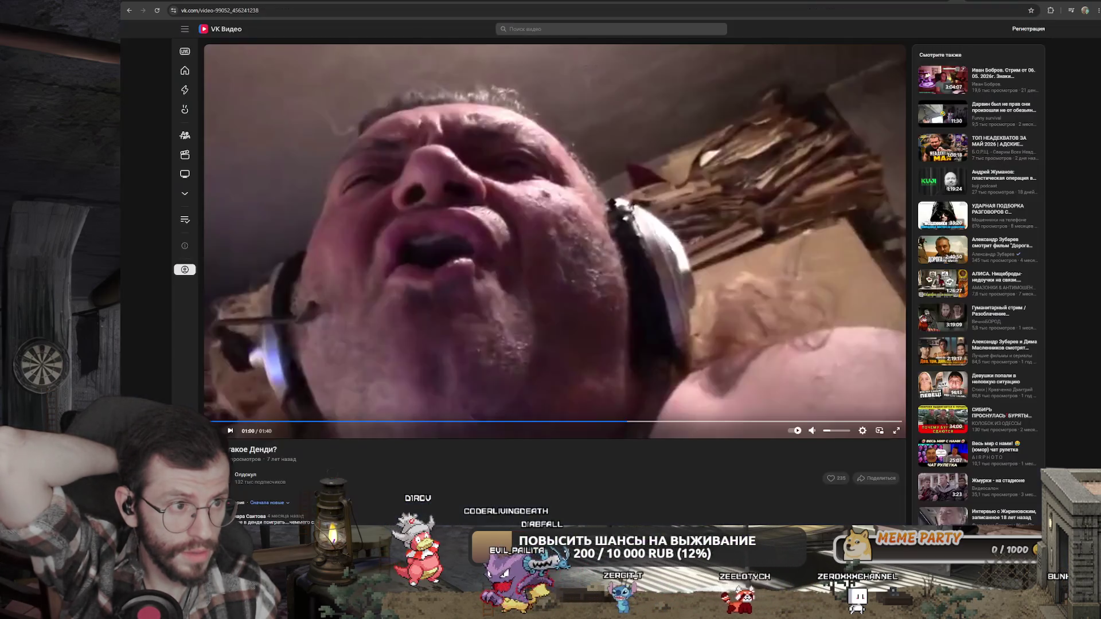
key("ctrl+Tab")
key("ctrl+Tab")
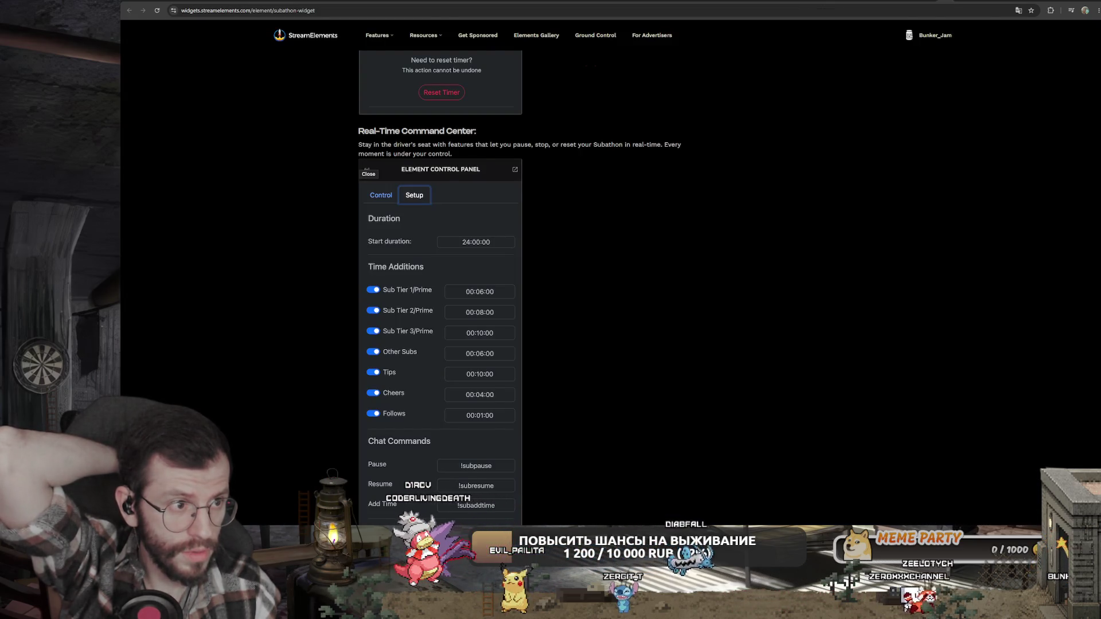
key("ctrl+Tab")
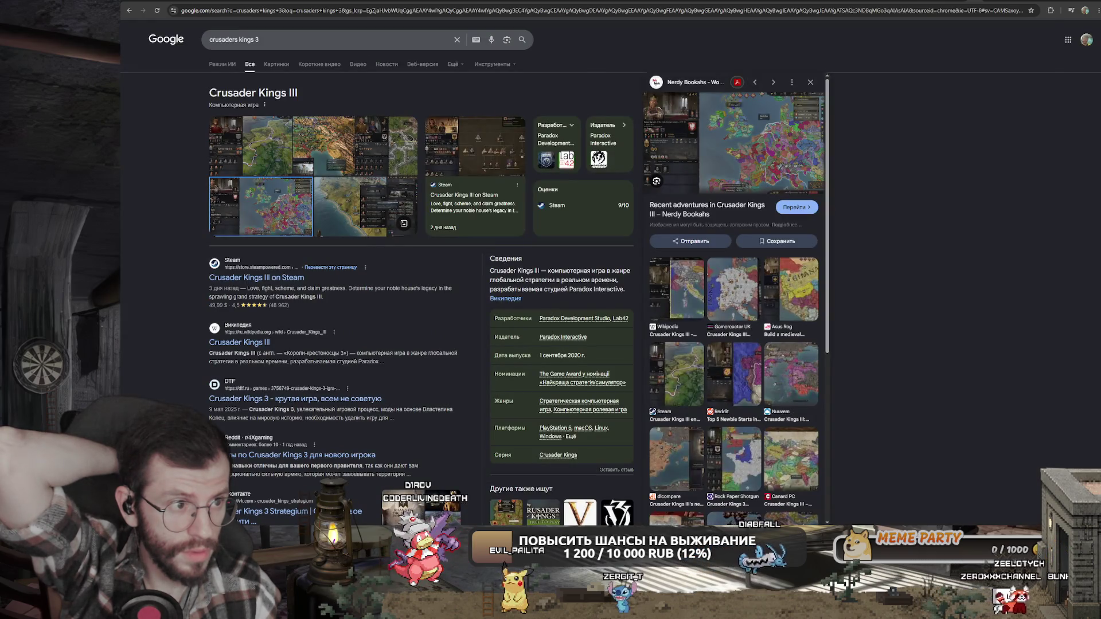
key("ctrl+Tab")
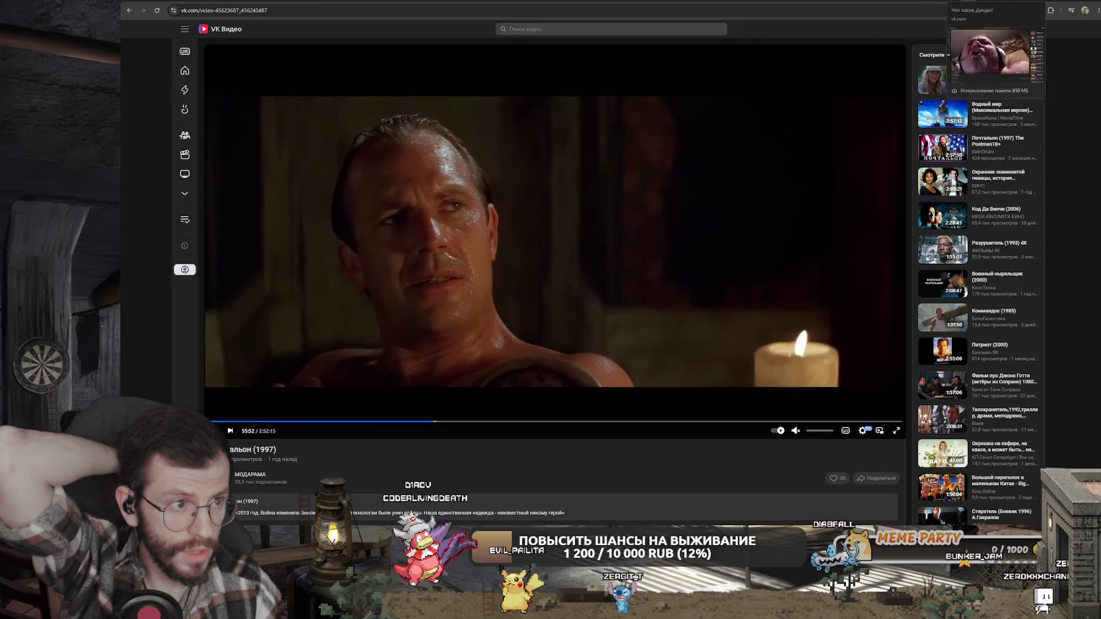
key("ctrl+Tab")
key("ctrl+Tab")
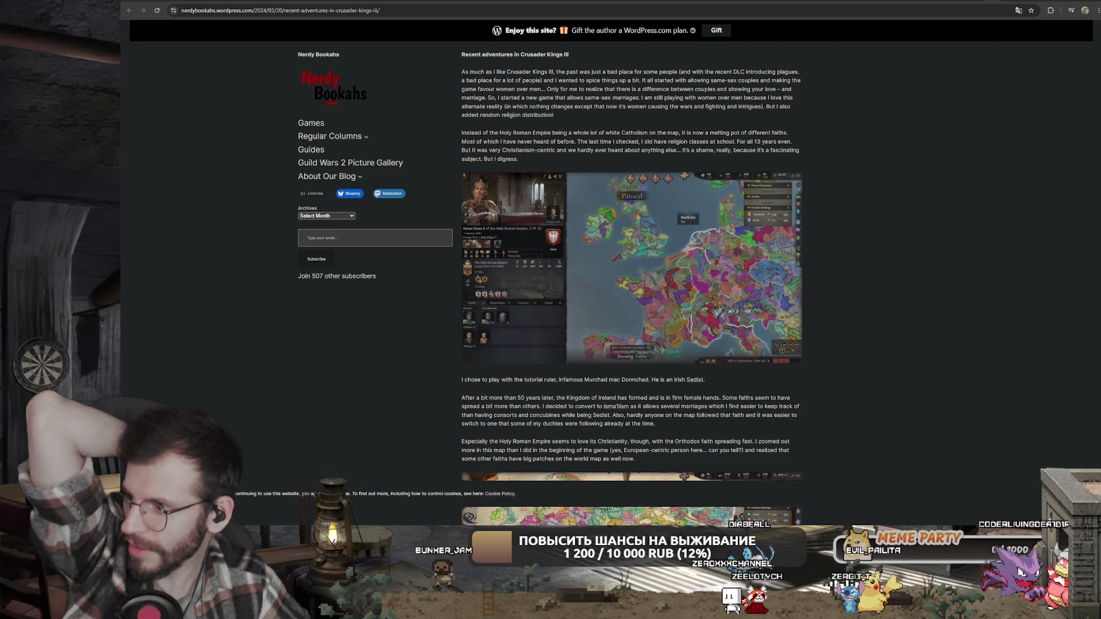
key("alt+Left")
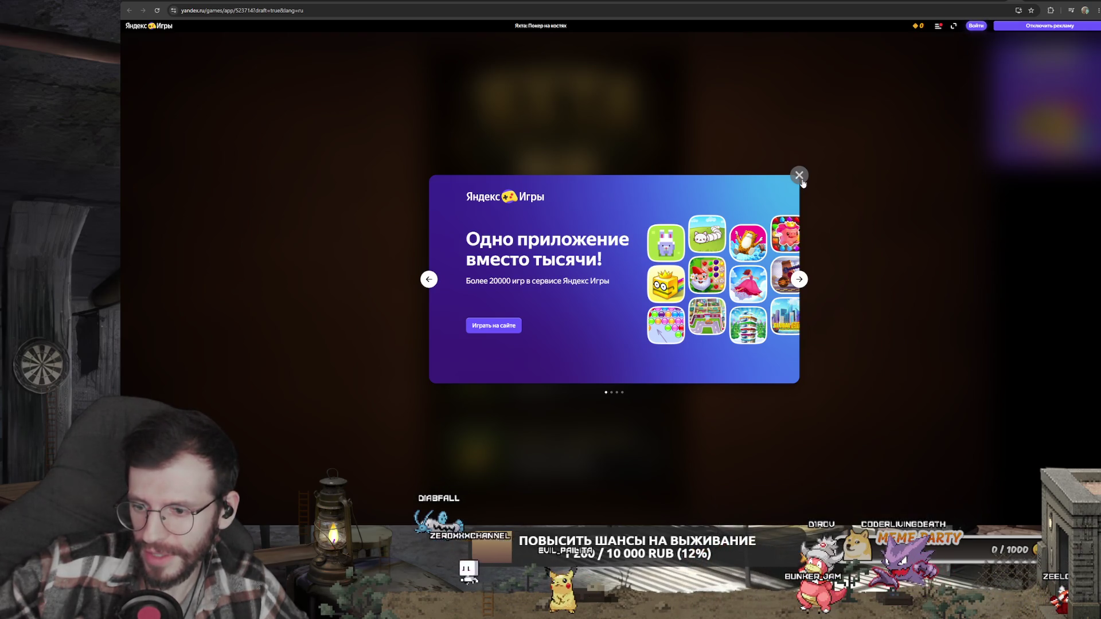
- Close the Yandex Games promo pop-up, then cycle tabs back to the JeetBot Docs TTS voices page
left_click(802, 182)
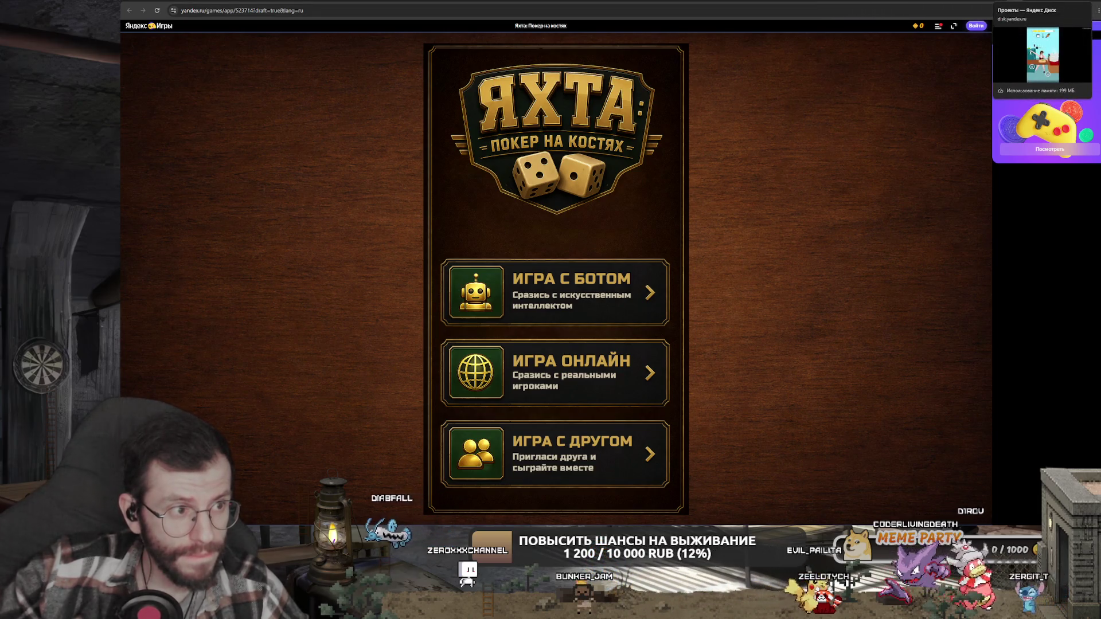
left_click(1026, 2)
left_click(914, 2)
left_click(909, 1)
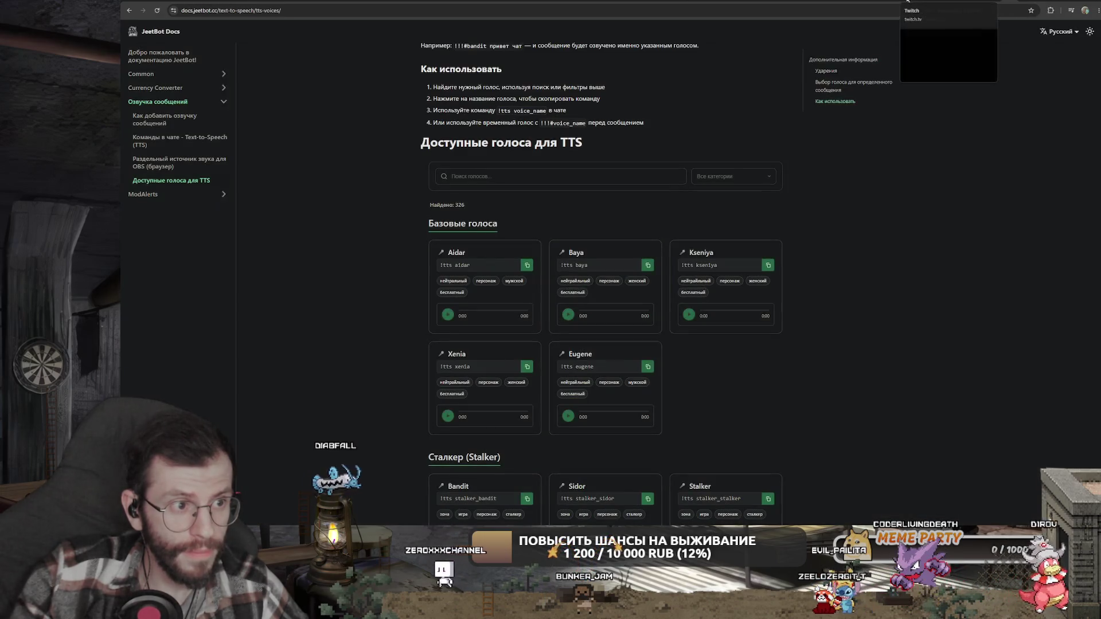
left_click(914, 1)
left_click(915, 1)
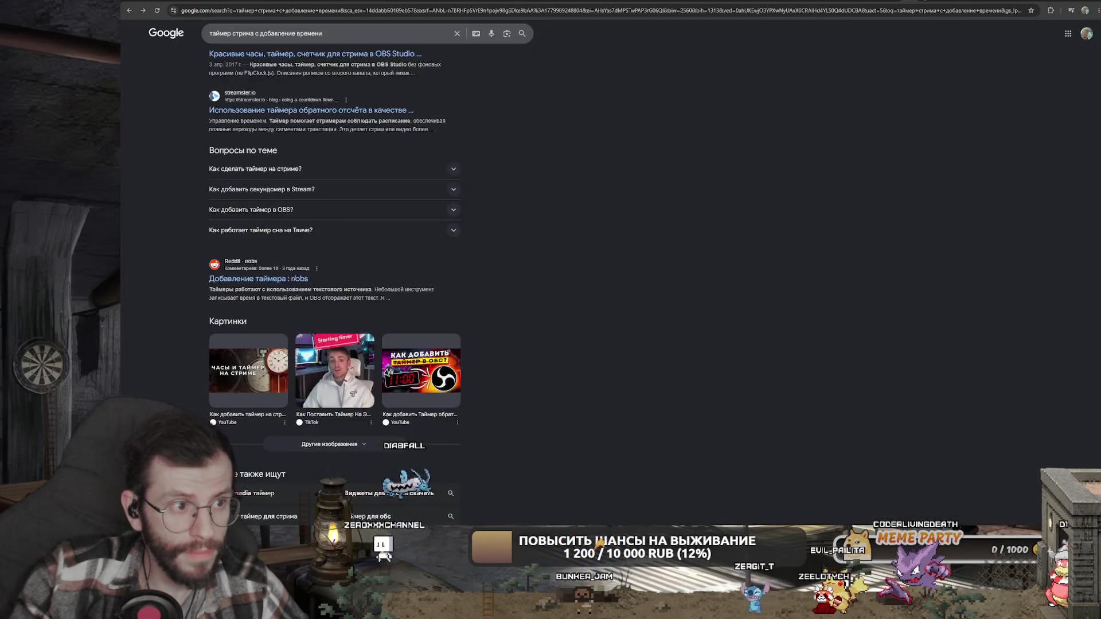
left_click(914, 1)
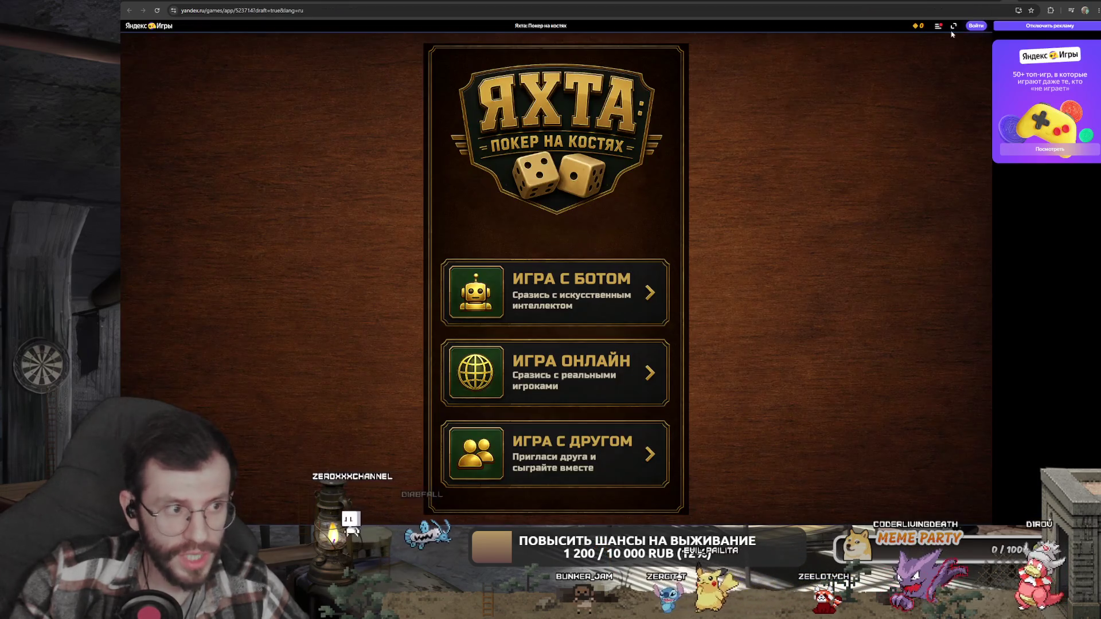
left_click(909, 2)
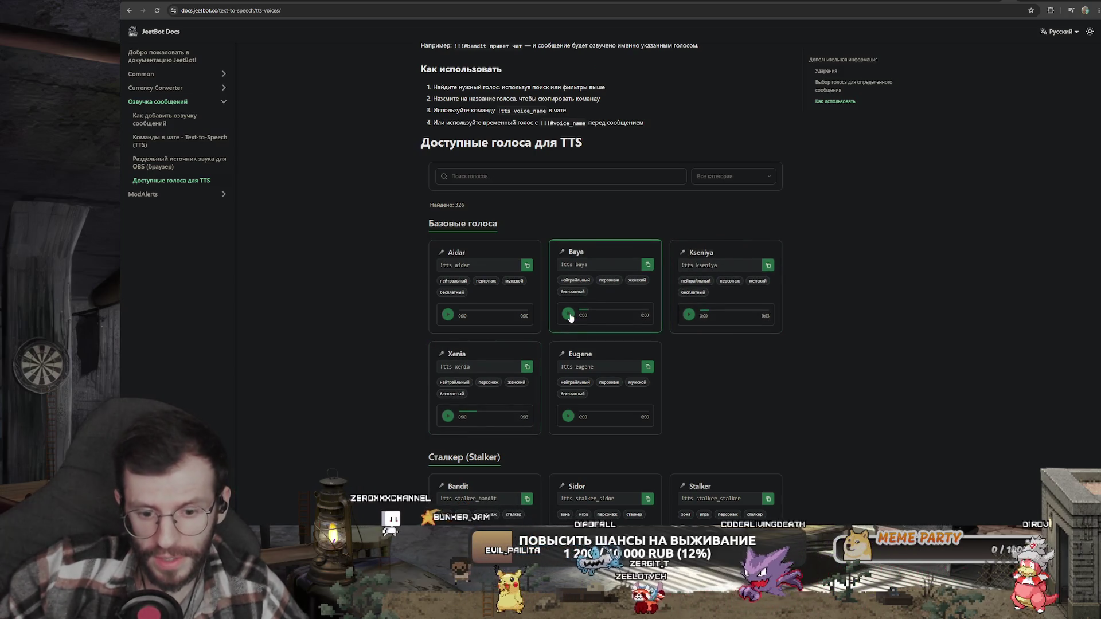
- Play a basic voice sample and the Eugene sample, browse the voices list, then switch to Yandex Games
left_click(447, 314)
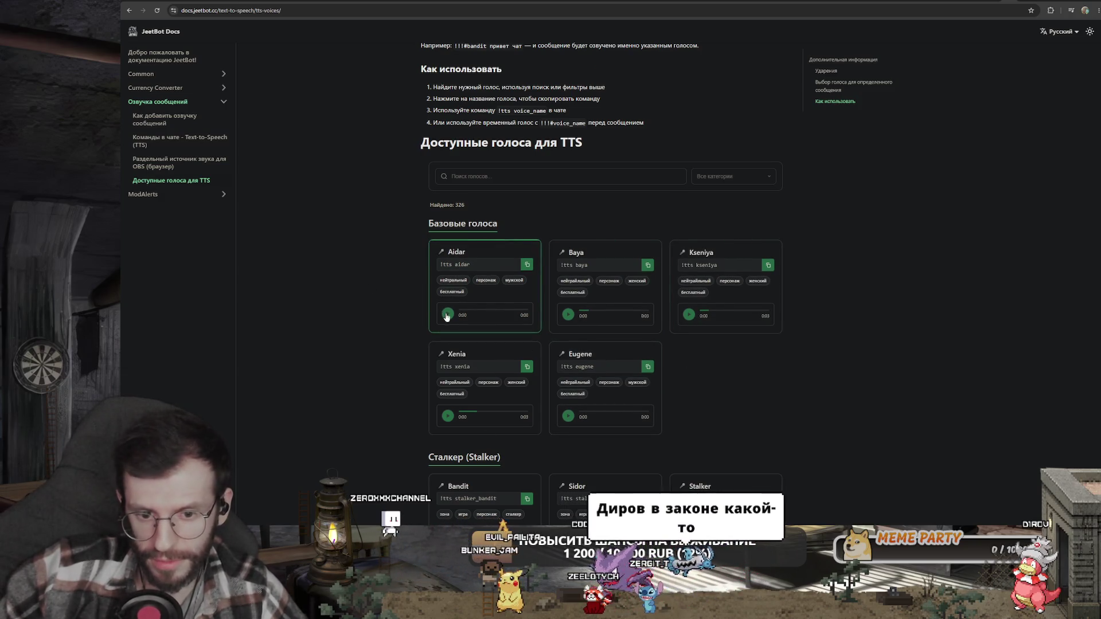
left_click(569, 416)
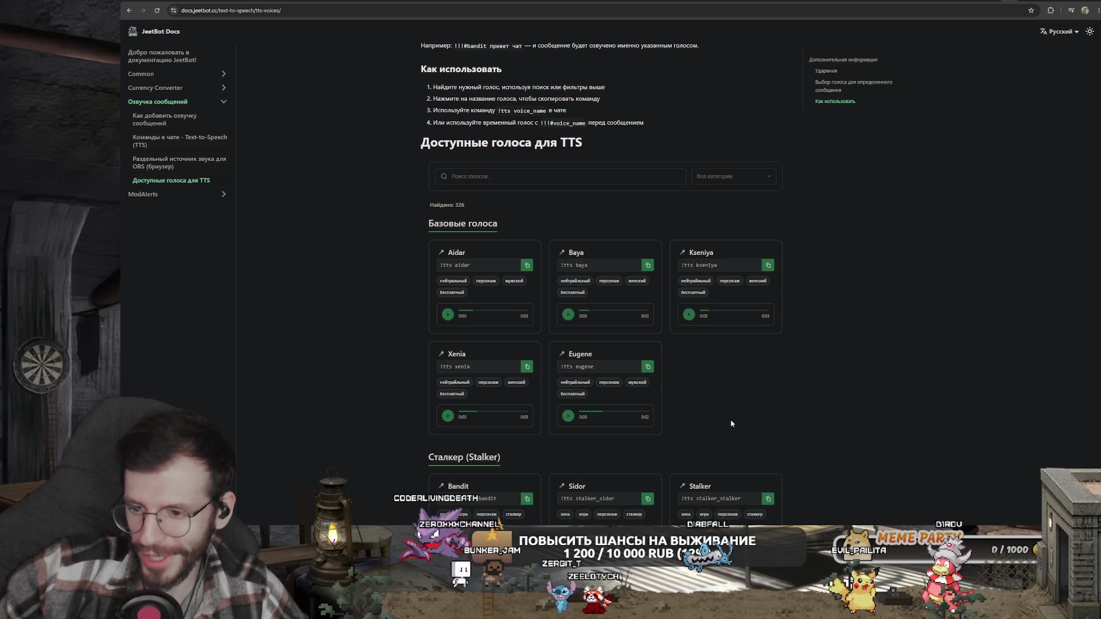
scroll(734, 418, "down", 2)
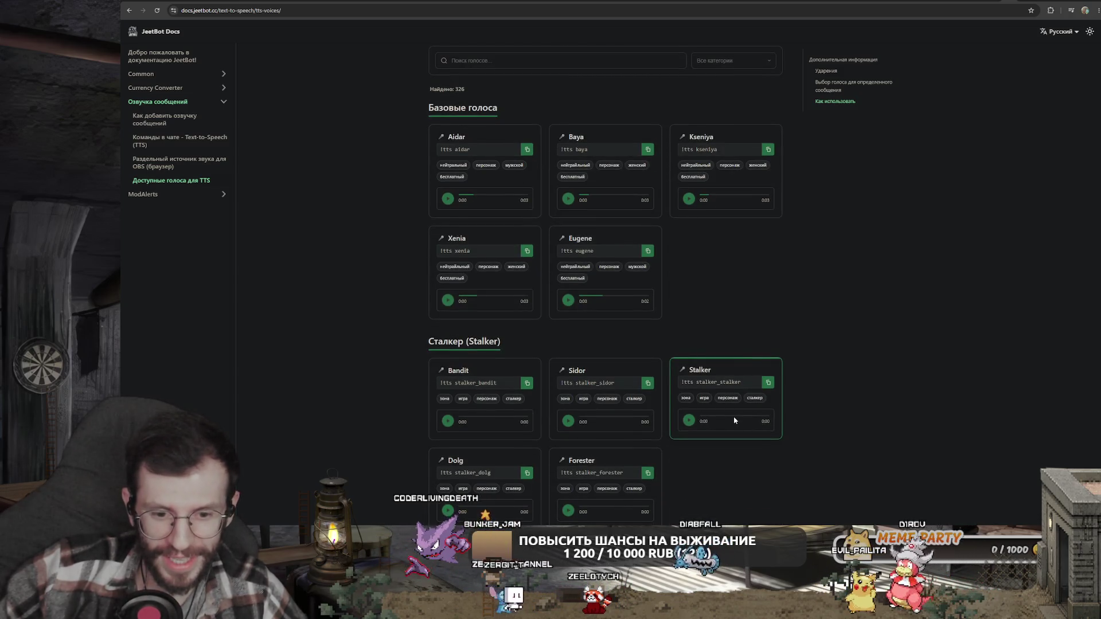
scroll(583, 401, "down", 2)
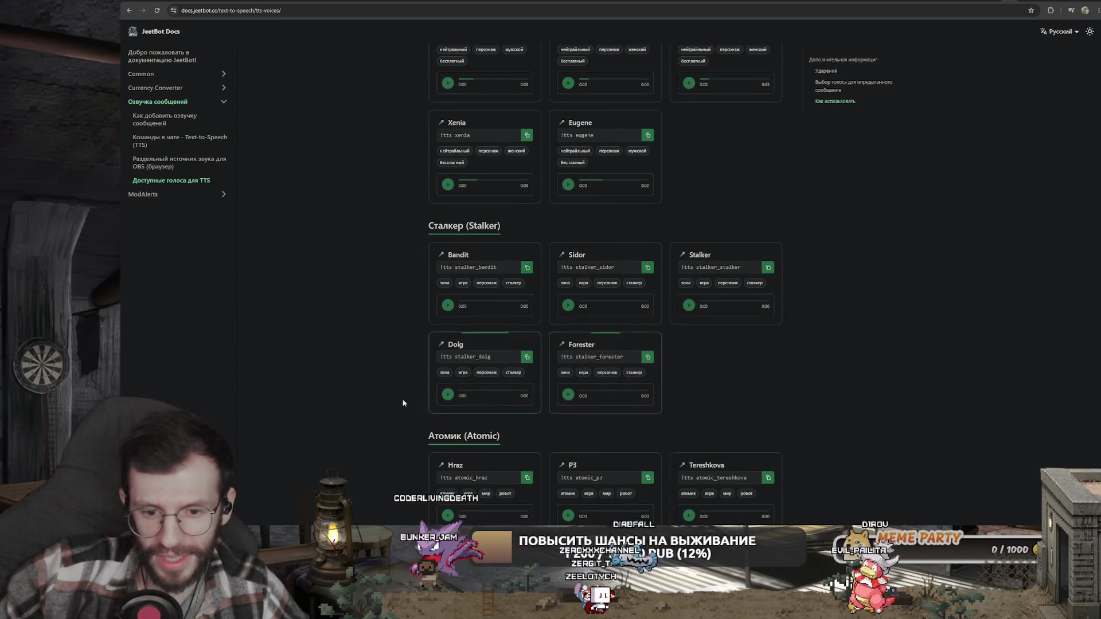
scroll(797, 369, "up", 5)
scroll(654, 298, "up", 3)
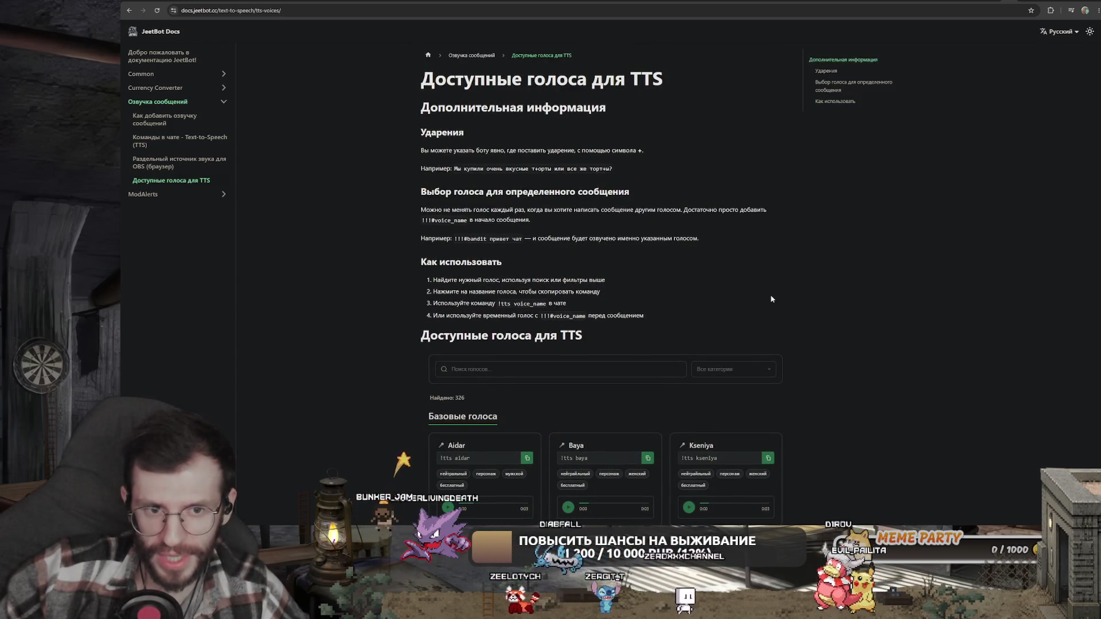
scroll(771, 299, "down", 4)
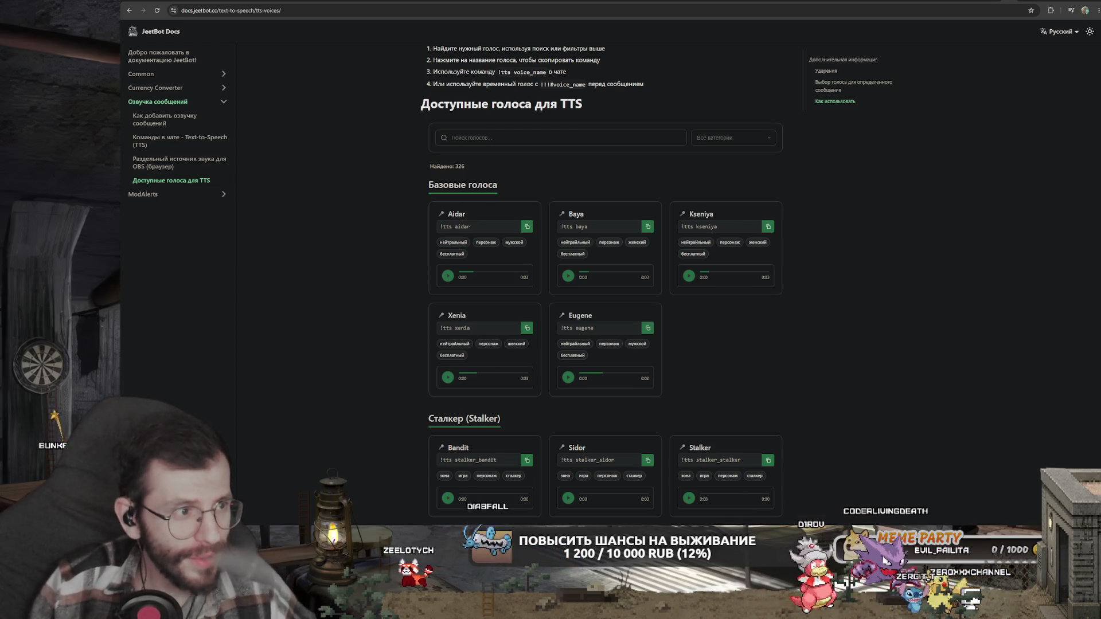
key("ctrl+Tab")
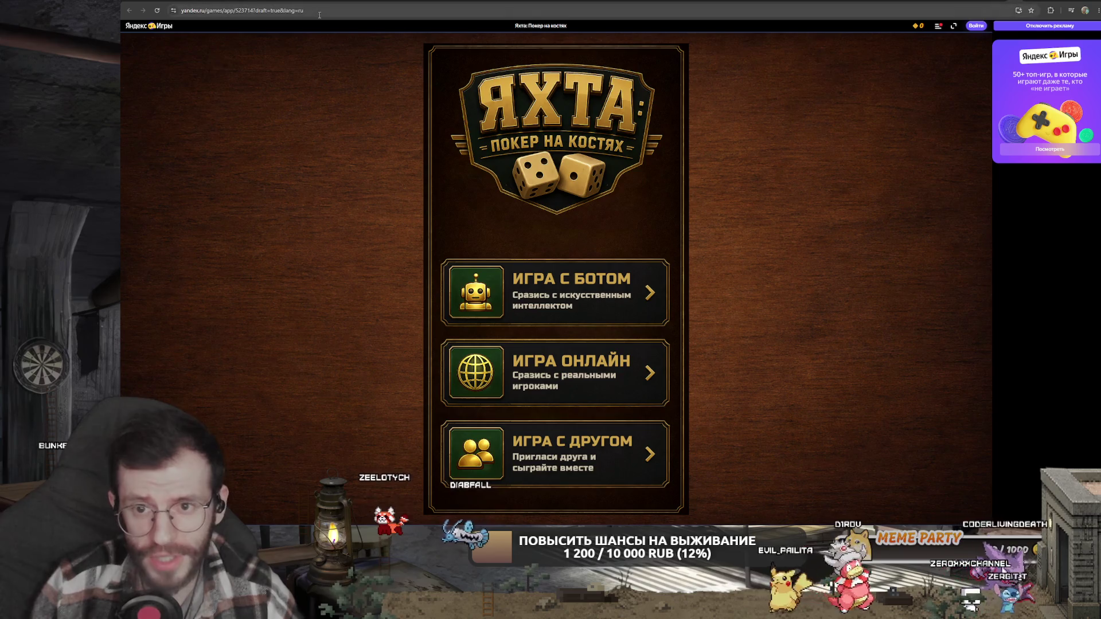
left_click(291, 12)
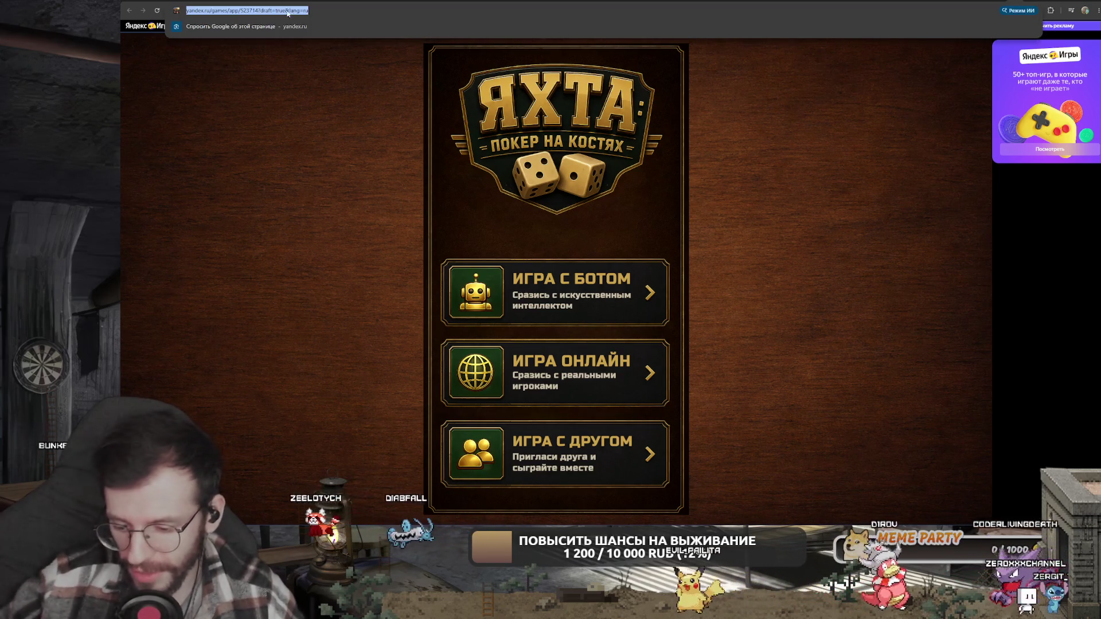
key("Escape")
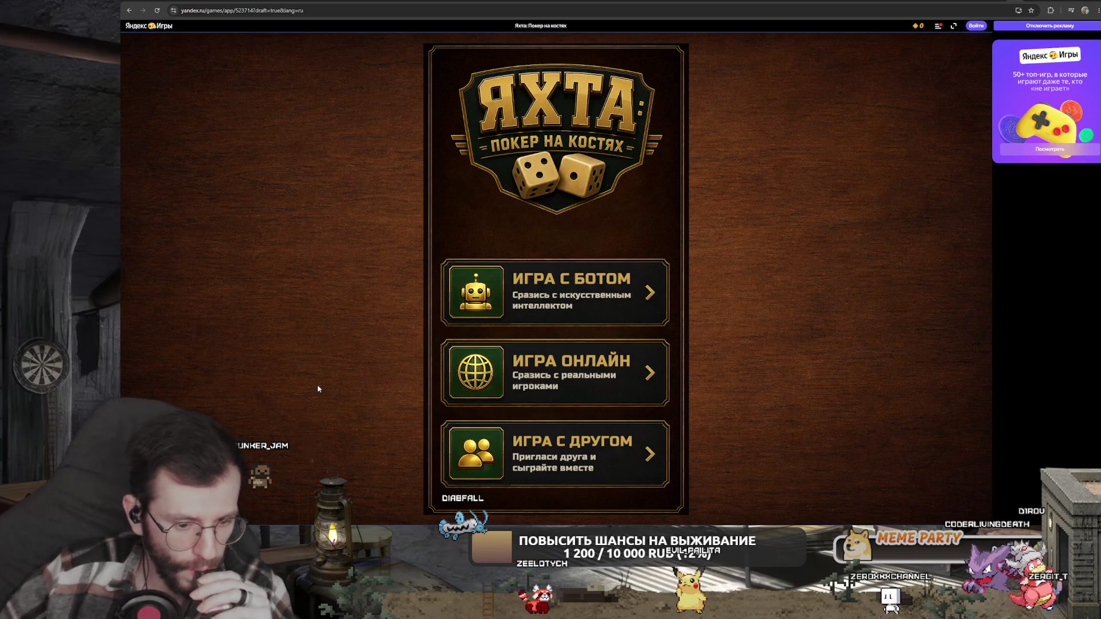
left_click(505, 472)
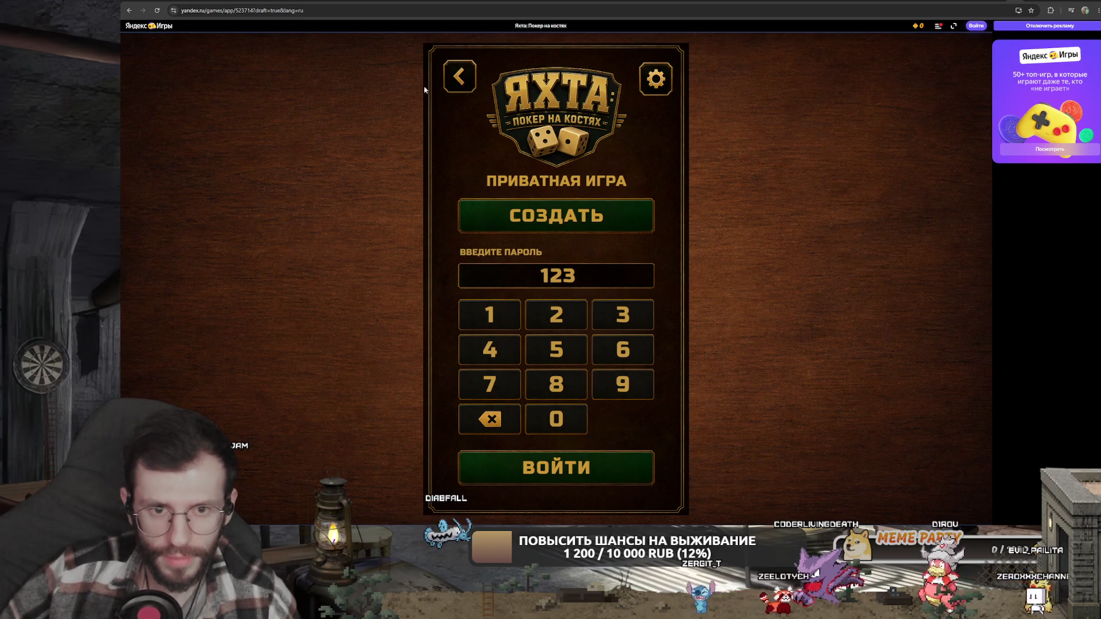
left_click(156, 11)
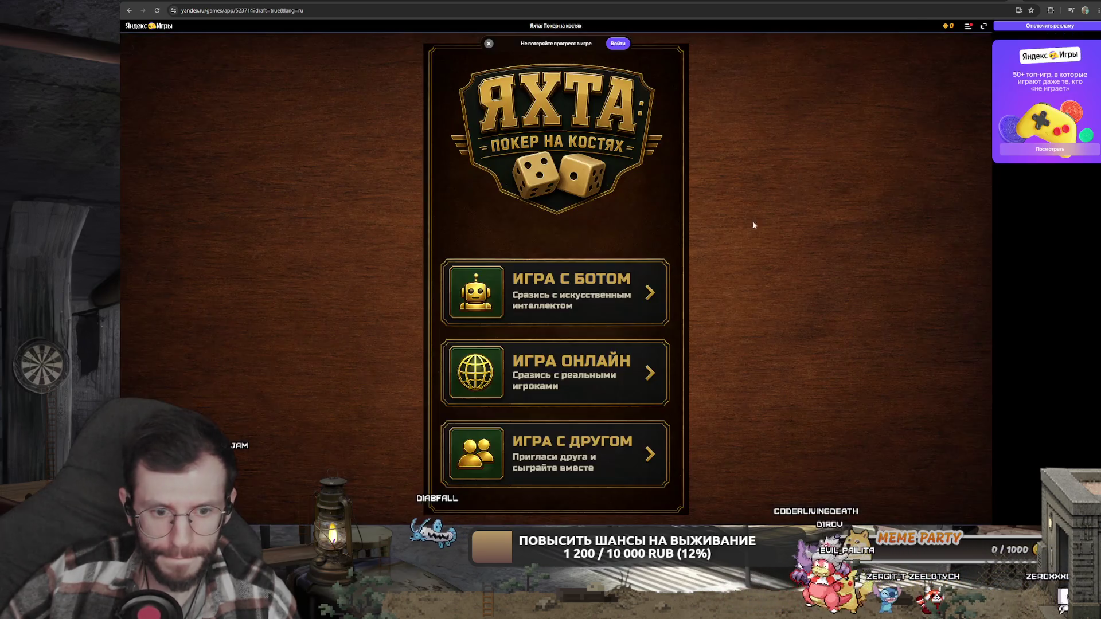
left_click(798, 175)
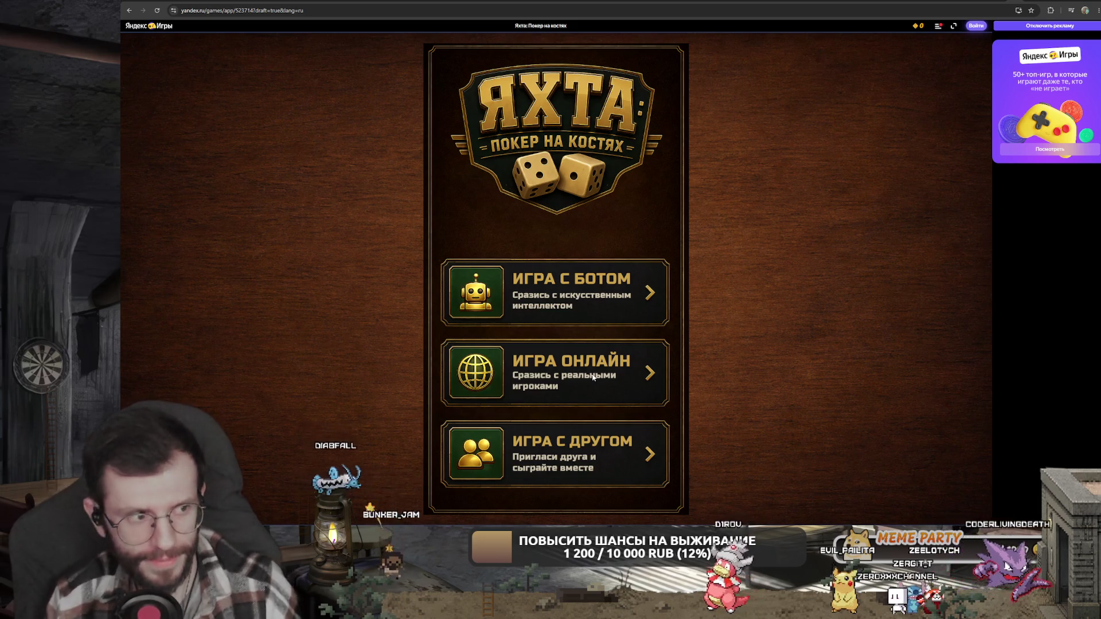
left_click(944, 28)
left_click(939, 29)
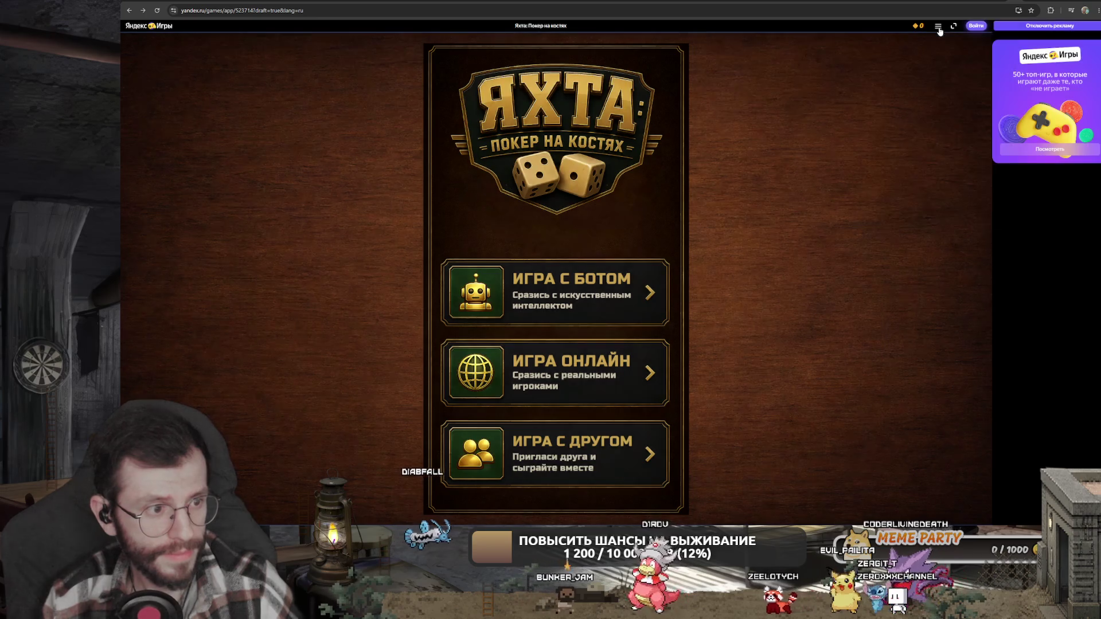
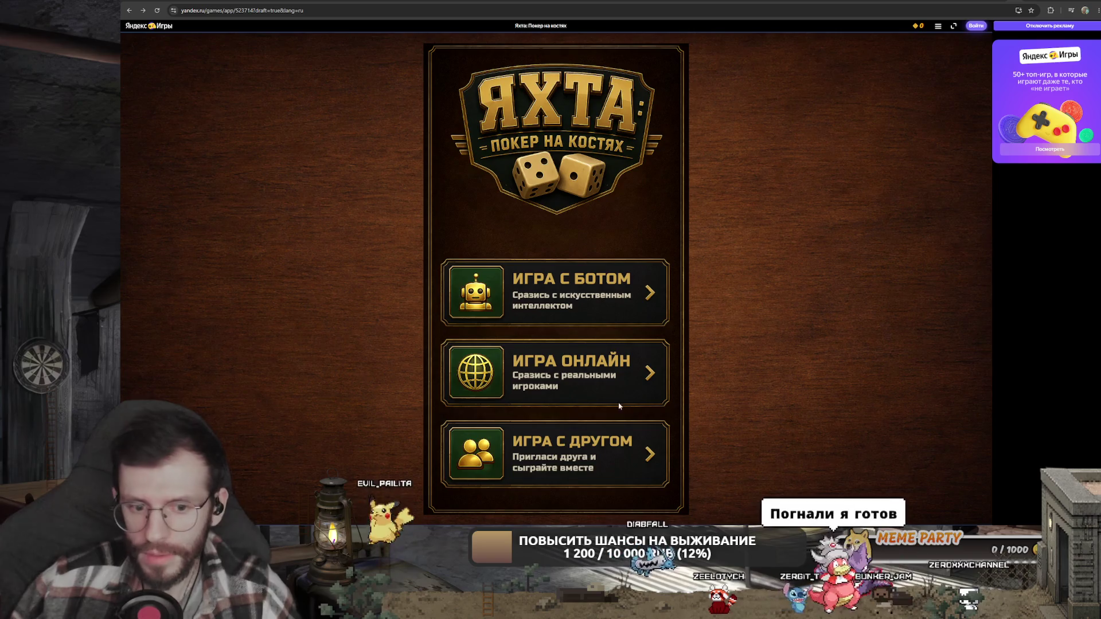
- Start an online Yacht match, then open and close the platform menu while waiting for a second player
left_click(523, 362)
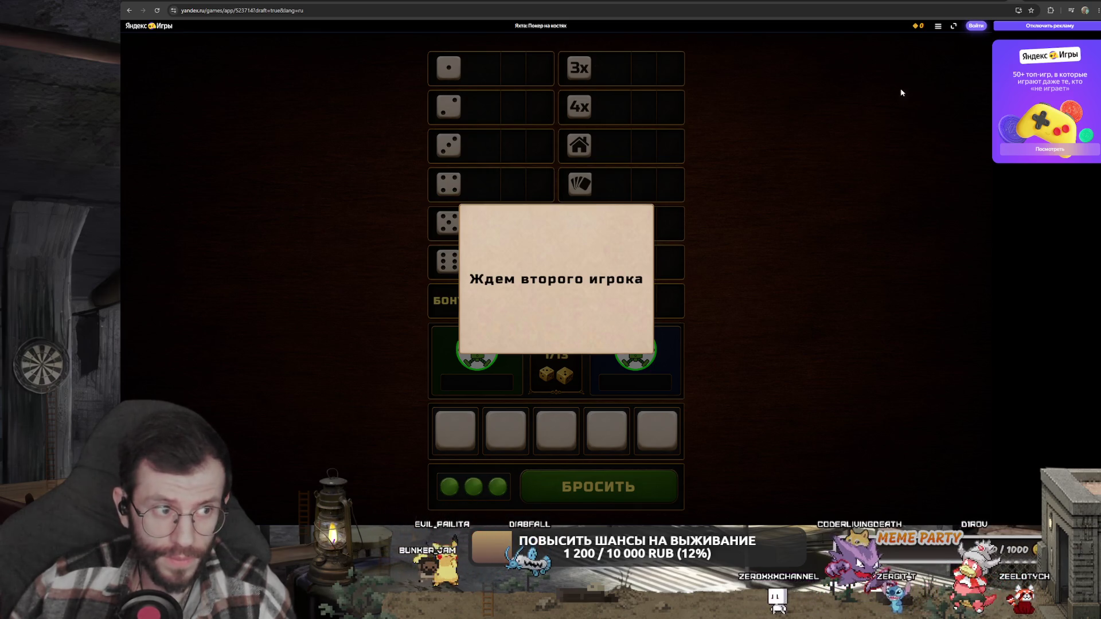
left_click(938, 26)
left_click(808, 111)
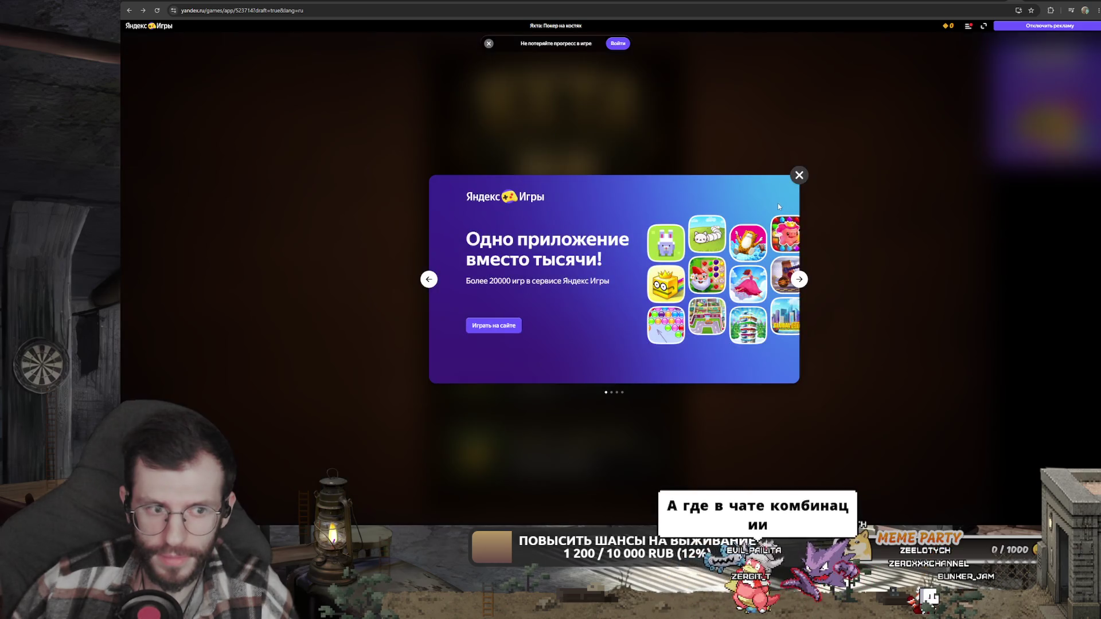
- Dismiss the promo, retry ИГРА ОНЛАЙН, reload the page, close the ad and retry online play
left_click(799, 180)
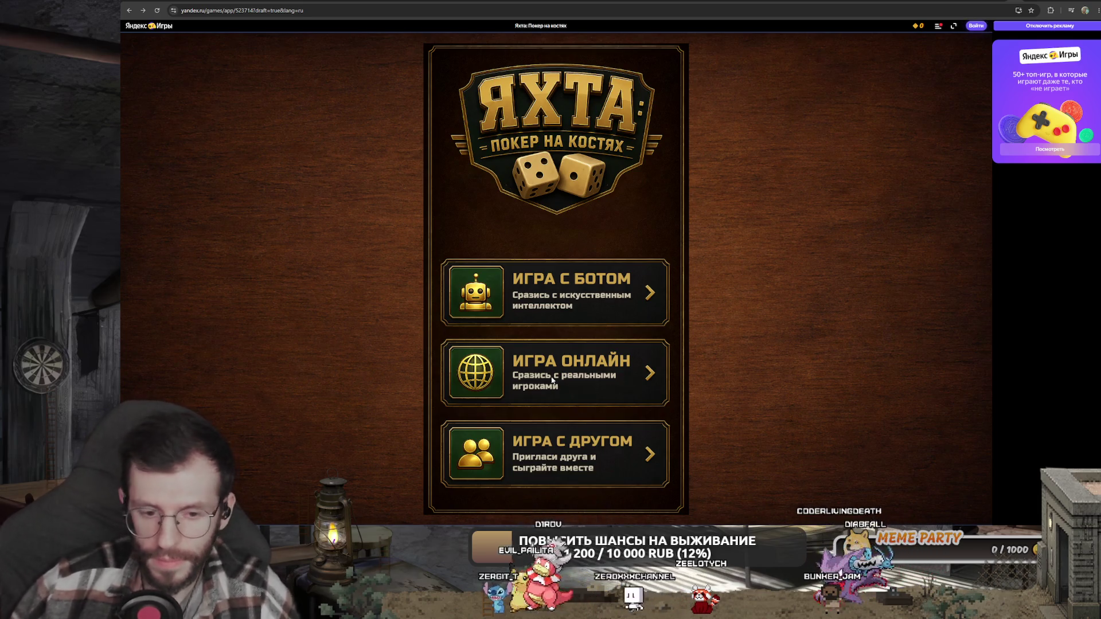
left_click(571, 383)
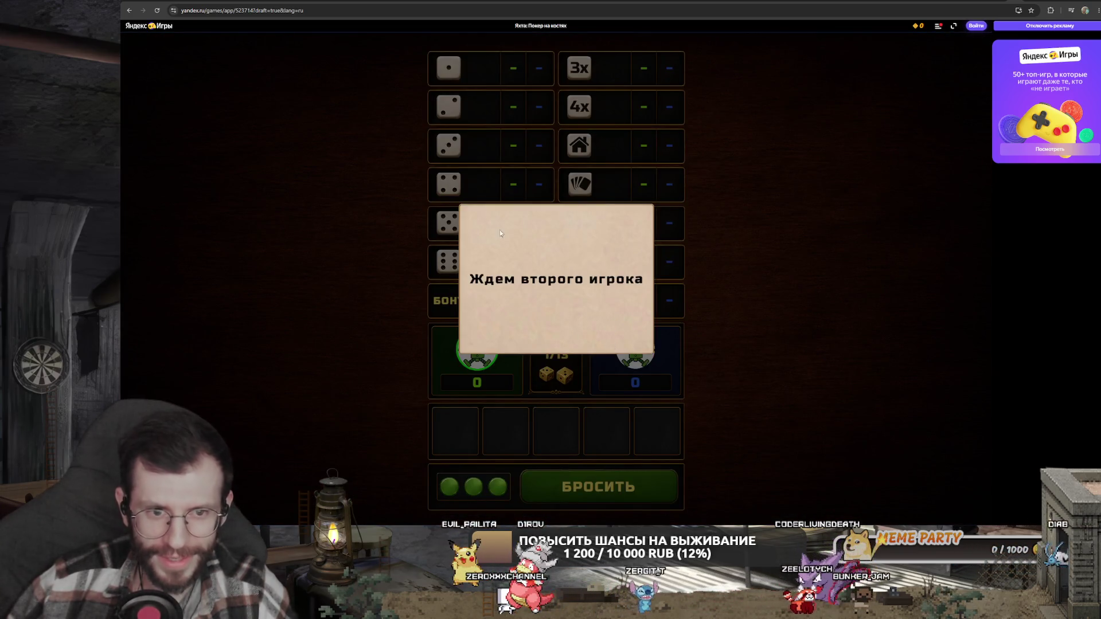
left_click(157, 10)
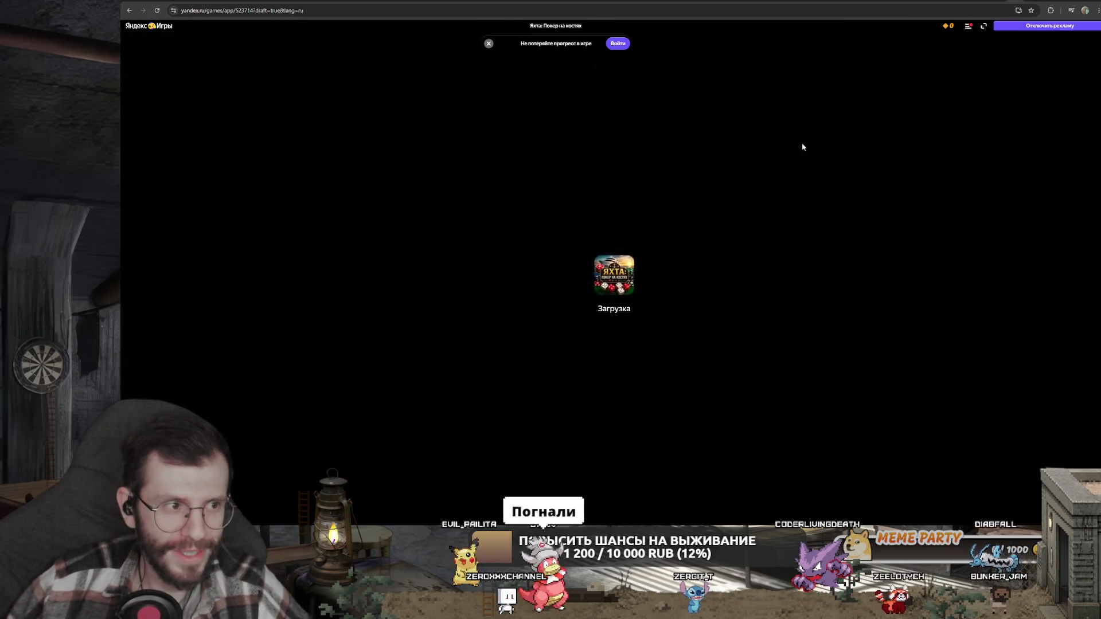
key("alt+f")
key("Escape")
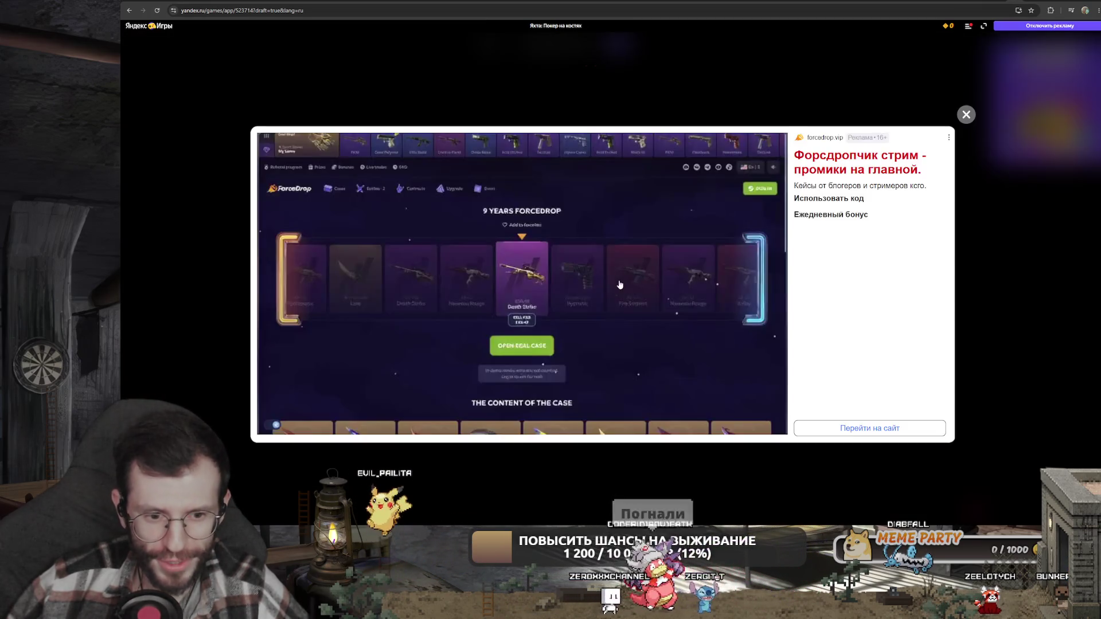
left_click(965, 115)
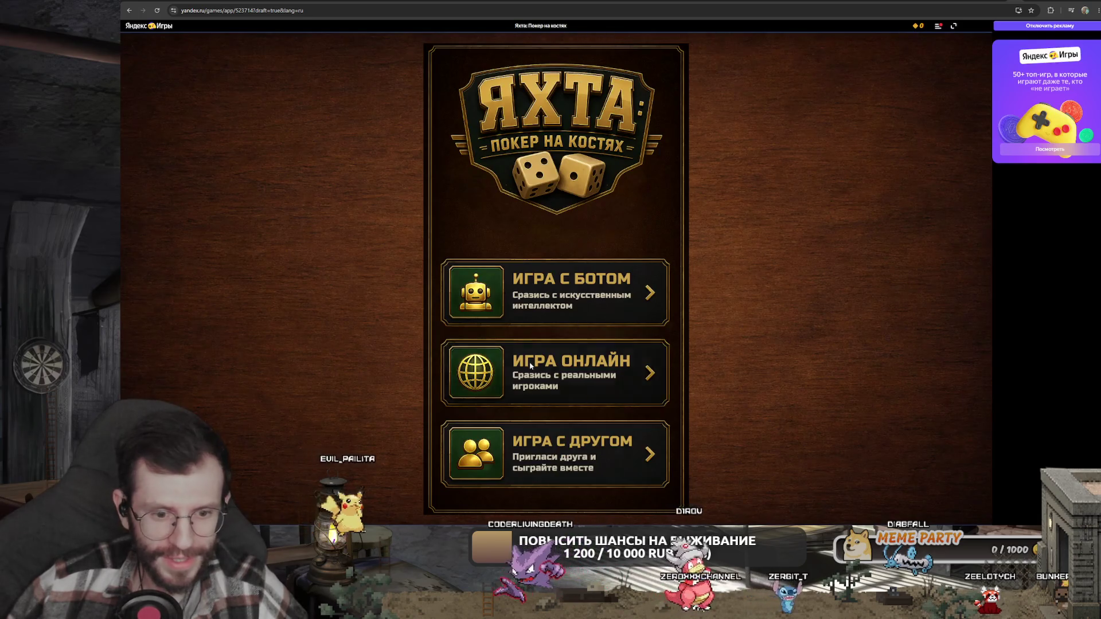
left_click(530, 366)
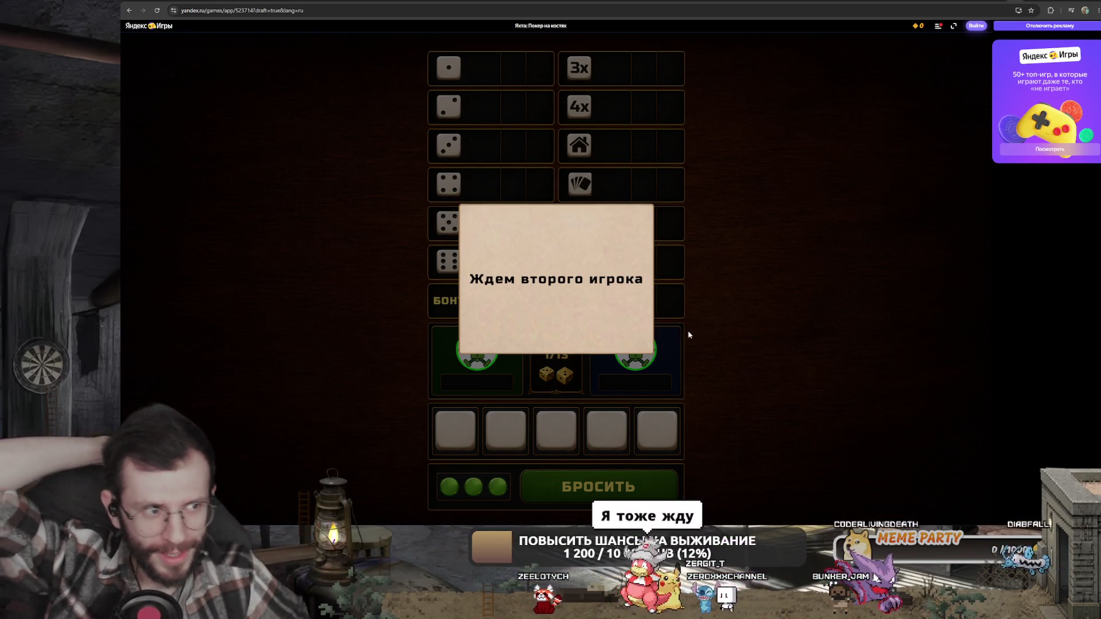
- After another reload and promo dismissal, open the ИГРА С ДРУГОМ private game screen
left_click(938, 28)
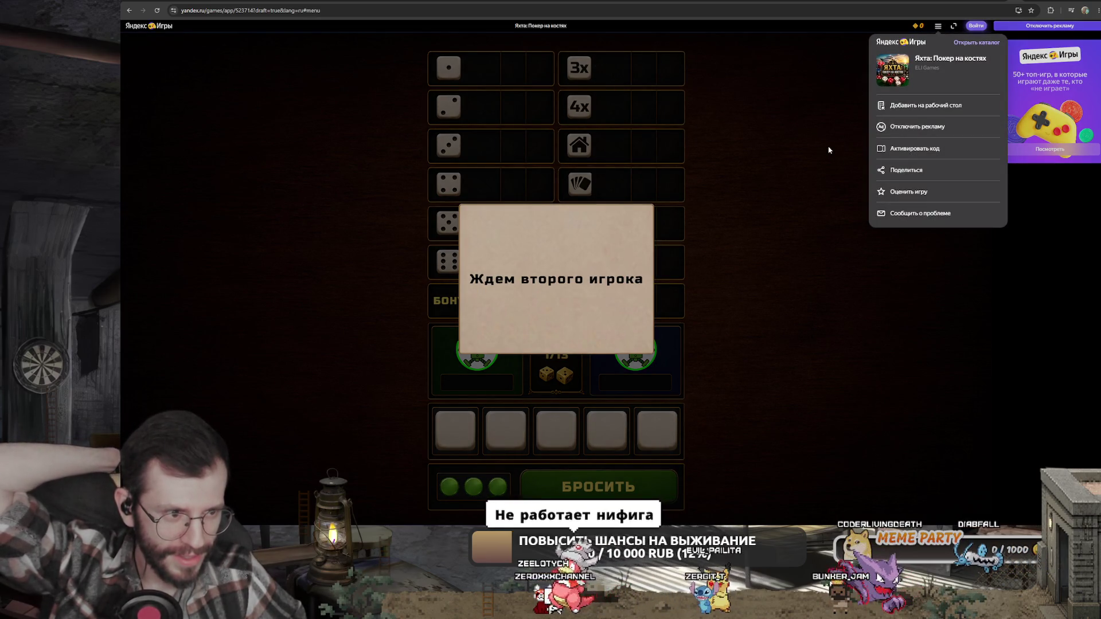
left_click(745, 132)
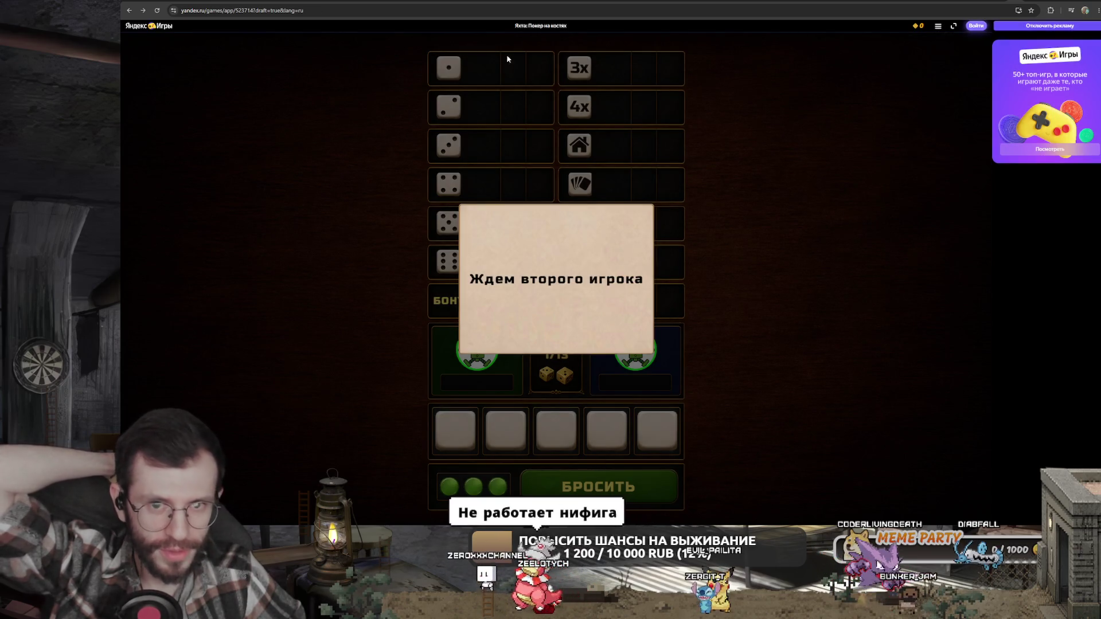
left_click(156, 10)
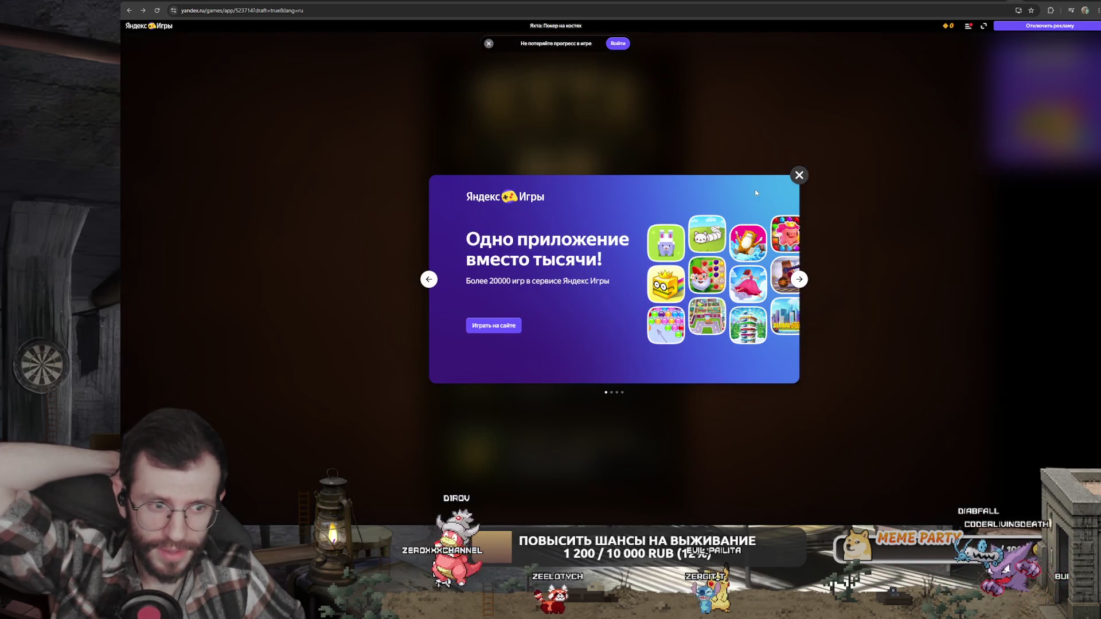
left_click(798, 175)
left_click(551, 450)
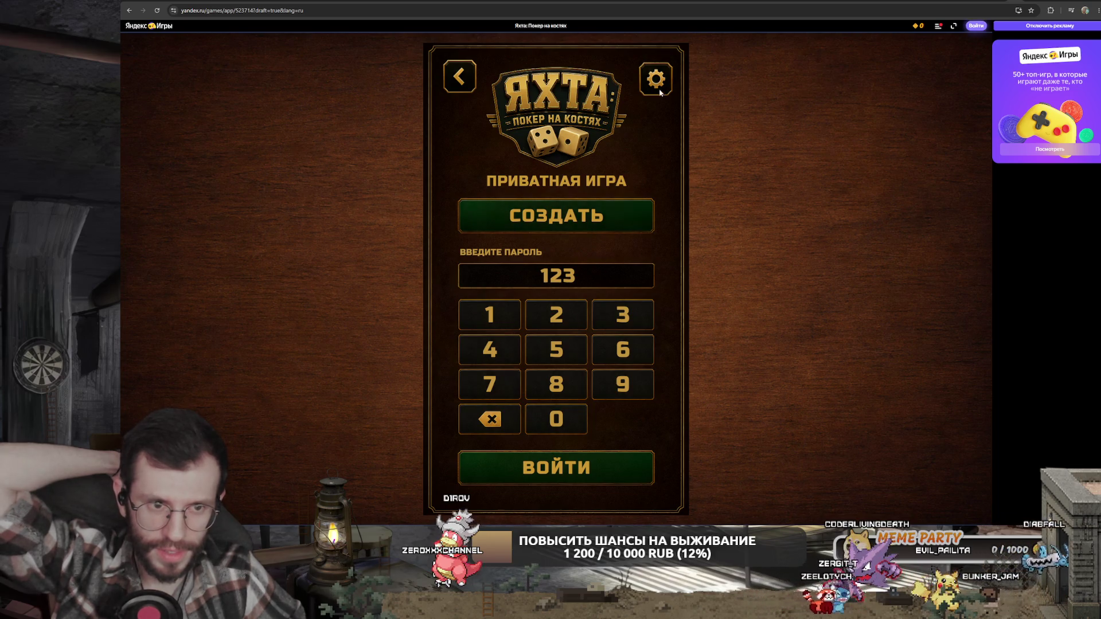
- Reload the game, retry online play, reload the tab from its context menu, and handle the ad
left_click(161, 12)
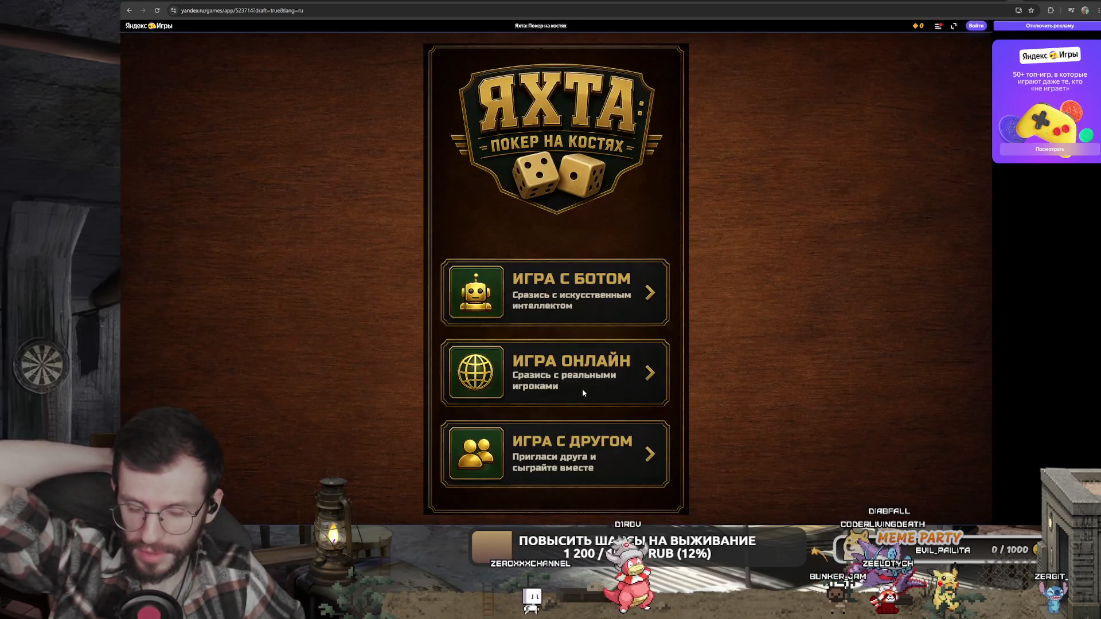
left_click(584, 393)
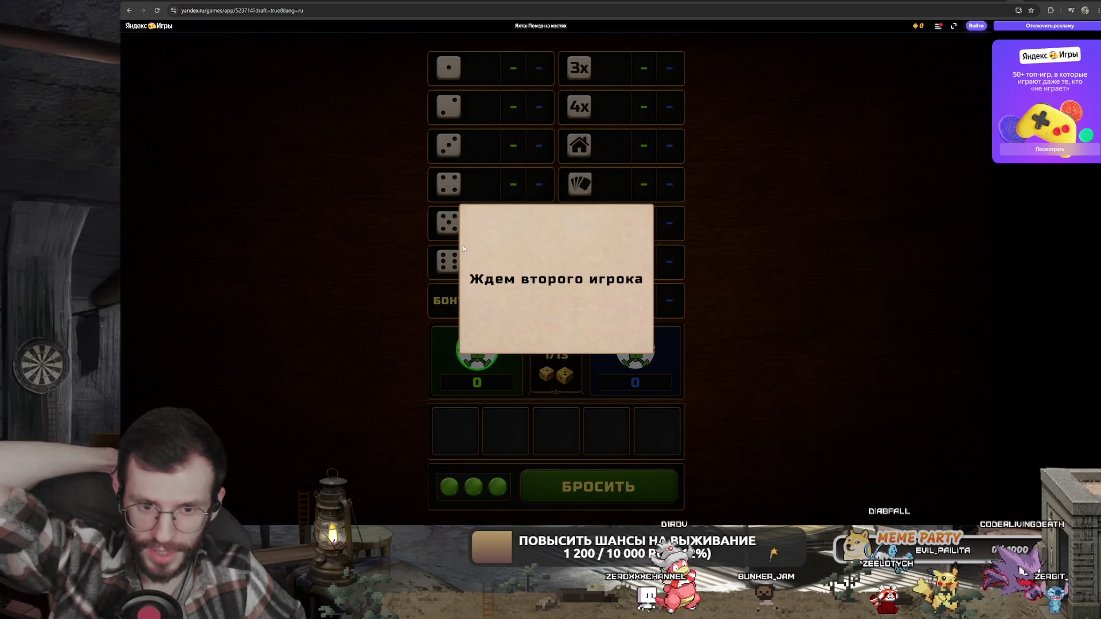
right_click(1007, 2)
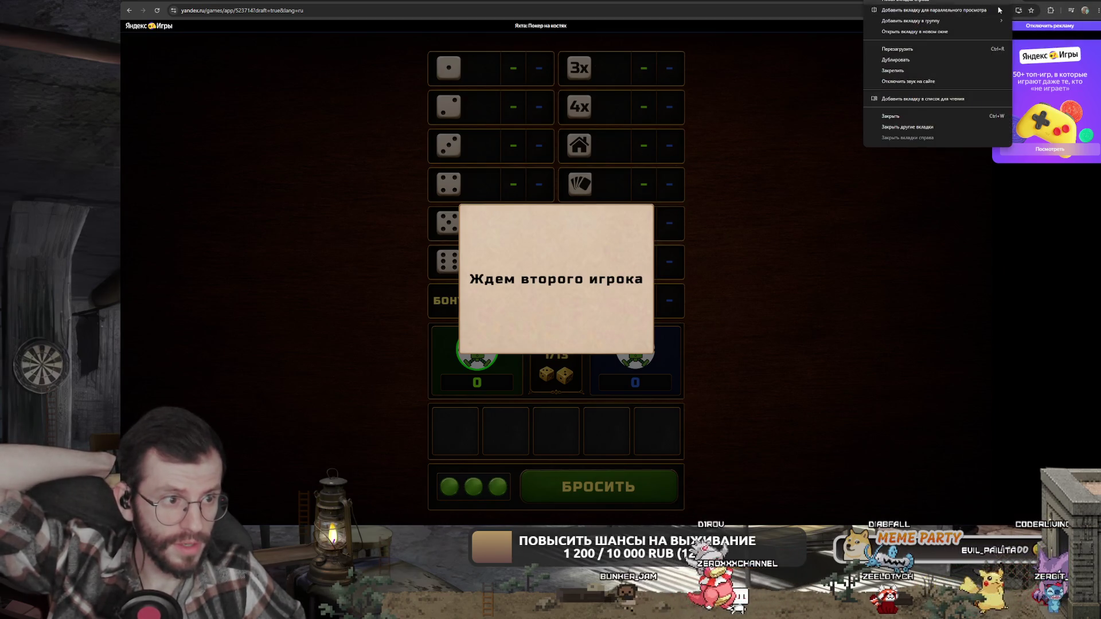
left_click(896, 49)
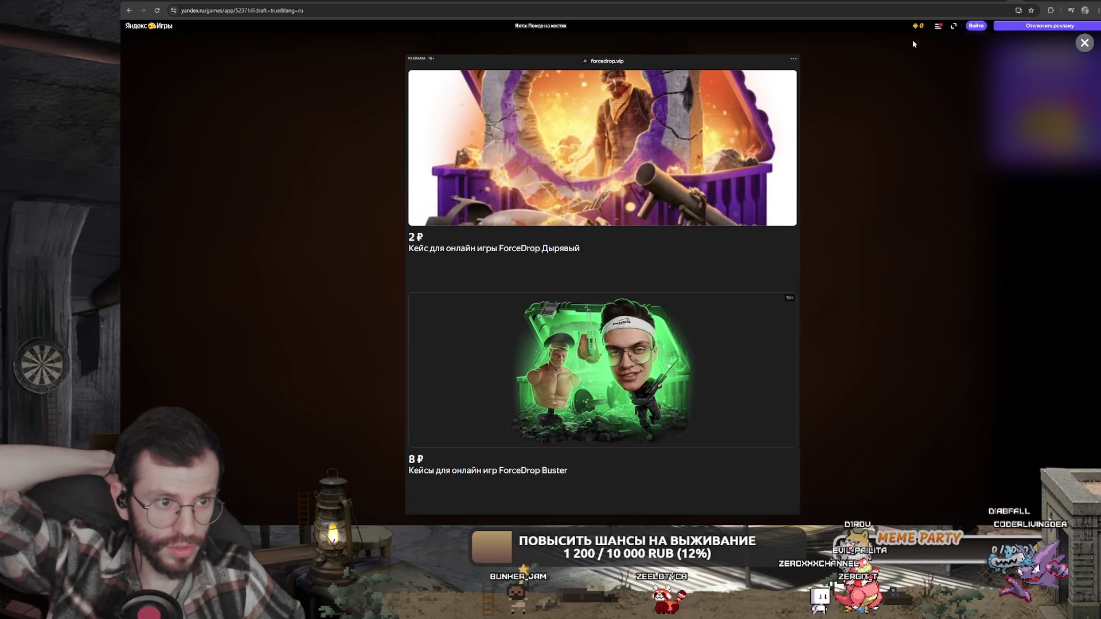
left_click(792, 58)
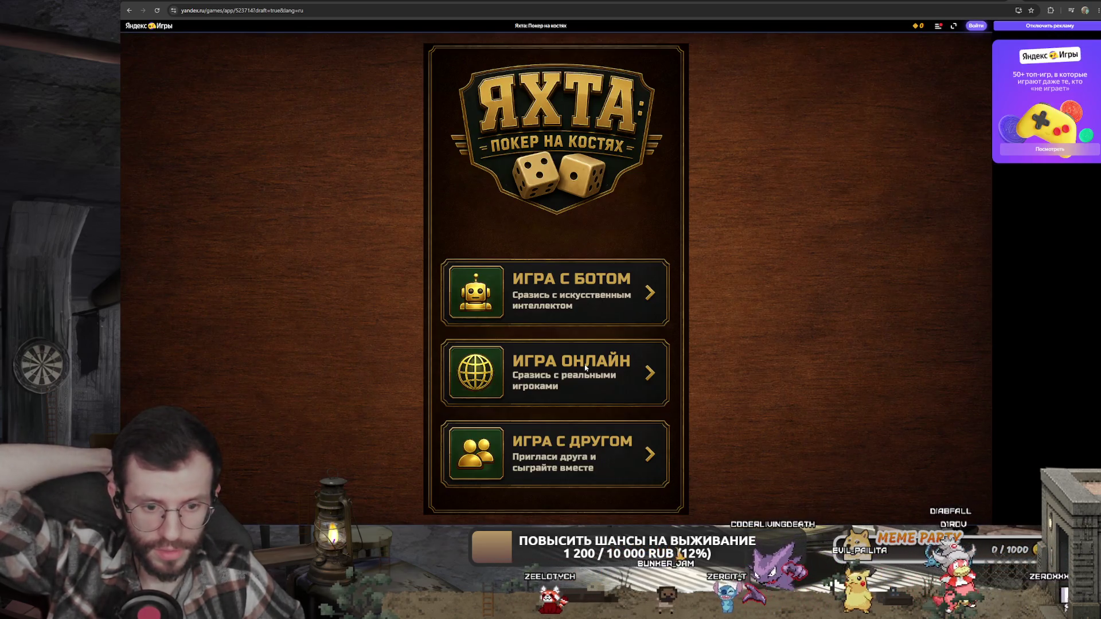
left_click(247, 10)
- Load the pasted Yacht game URL in a new tab and start a game against the bot
key("Escape")
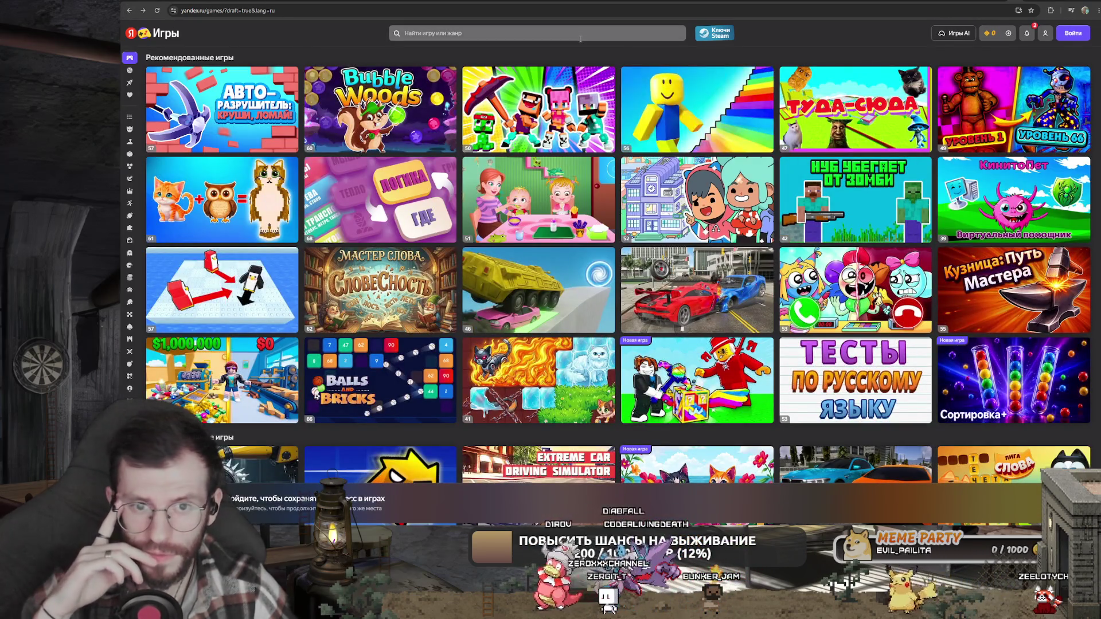
key("ctrl+Tab")
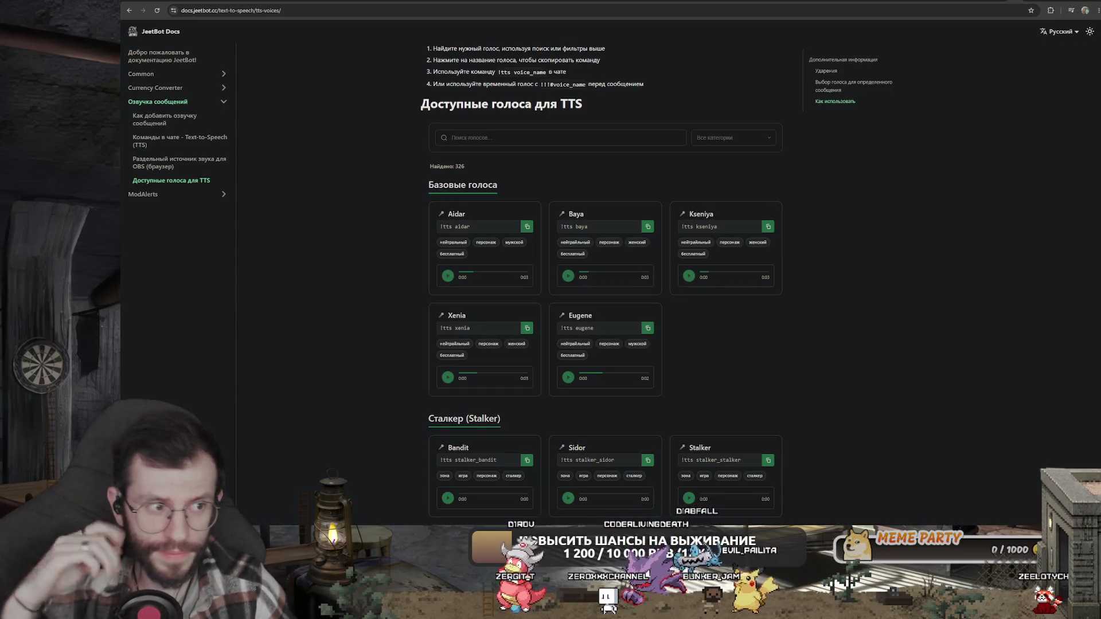
key("ctrl+t")
key("ctrl+v")
key("Return")
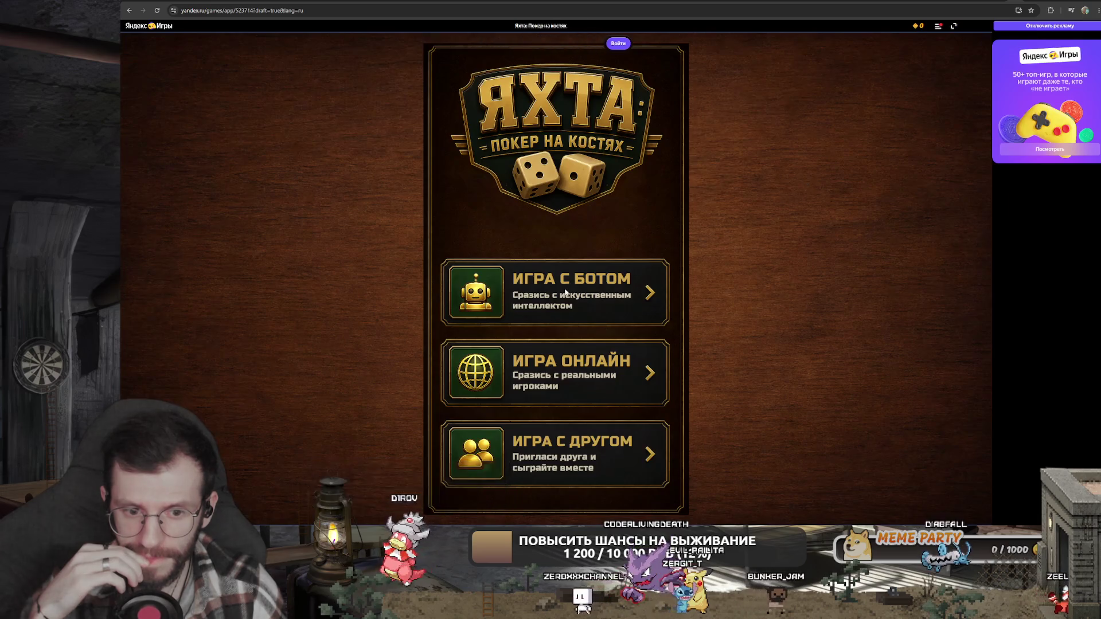
left_click(566, 293)
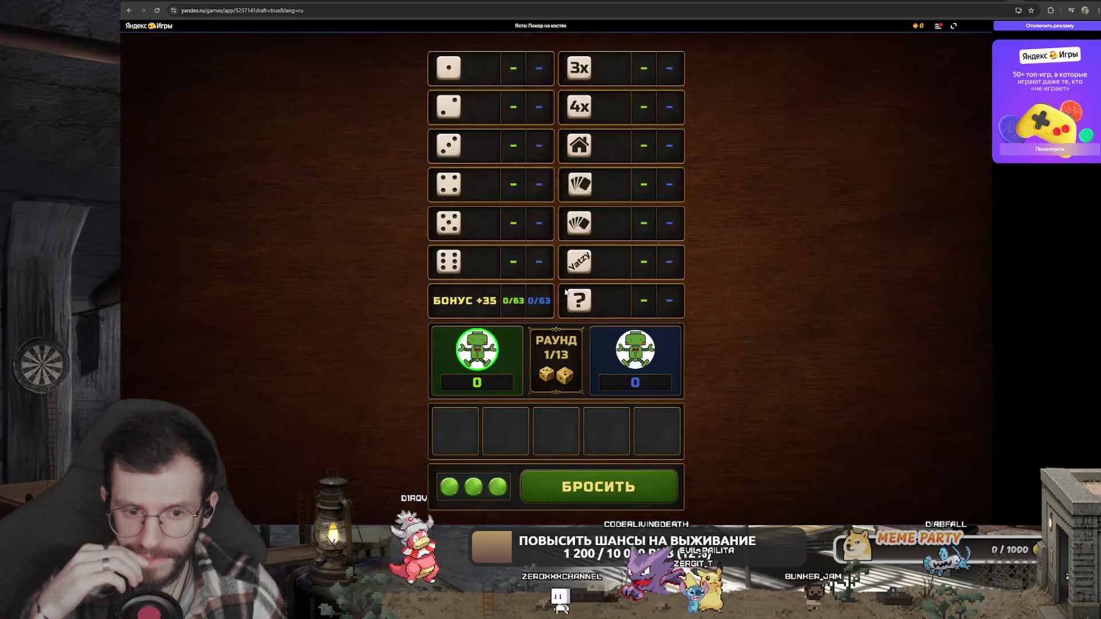
- Play the first two rounds, scoring 25 for full house and 24 in chance
left_click(593, 487)
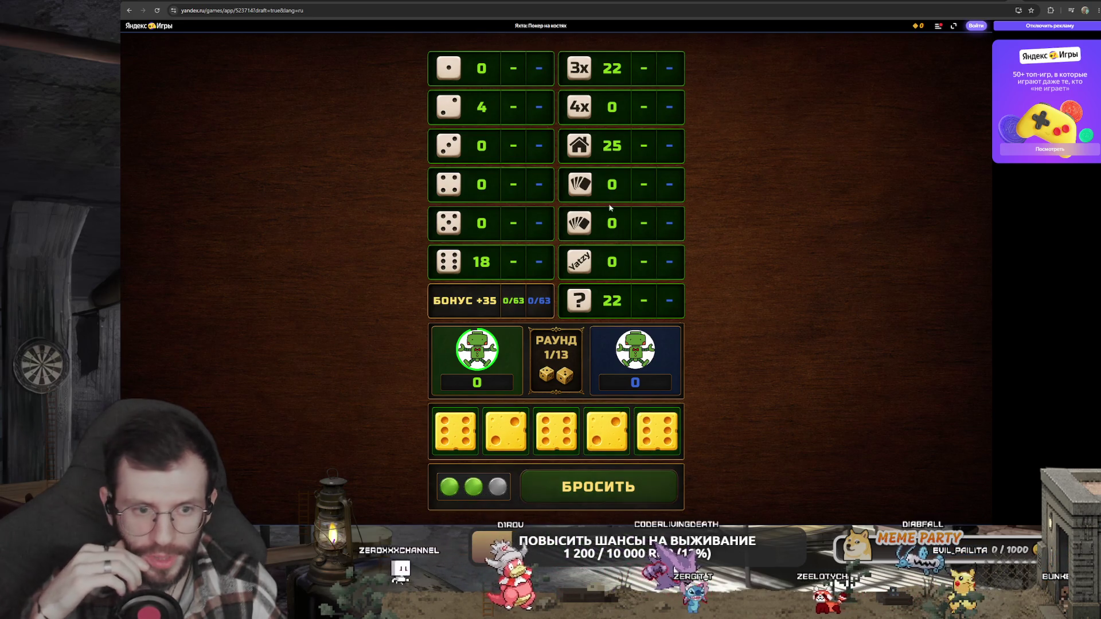
left_click(592, 148)
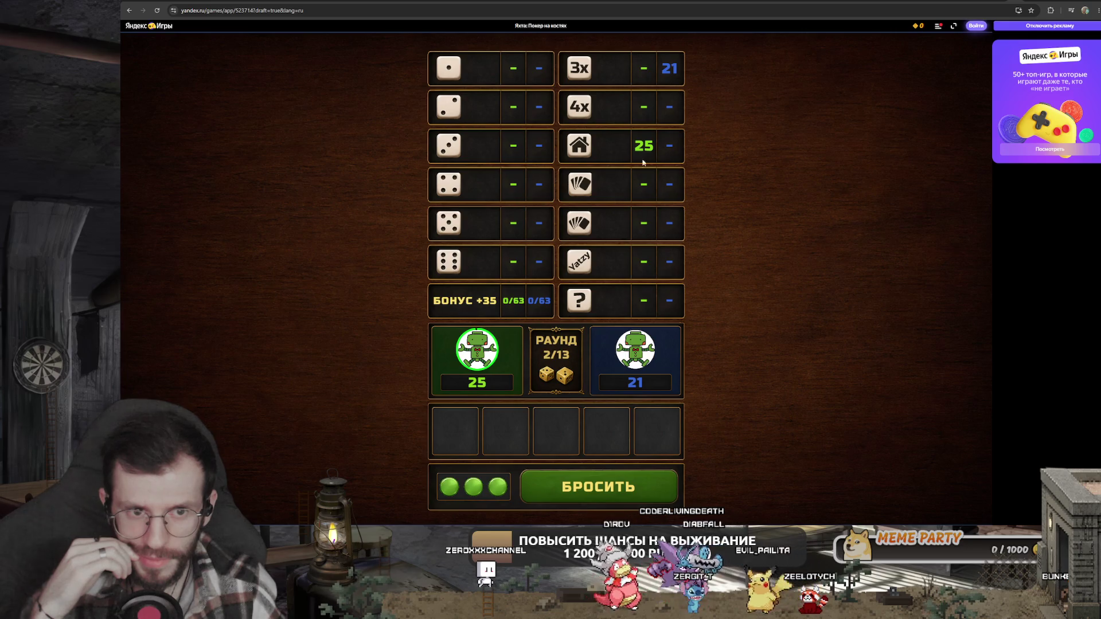
left_click(570, 491)
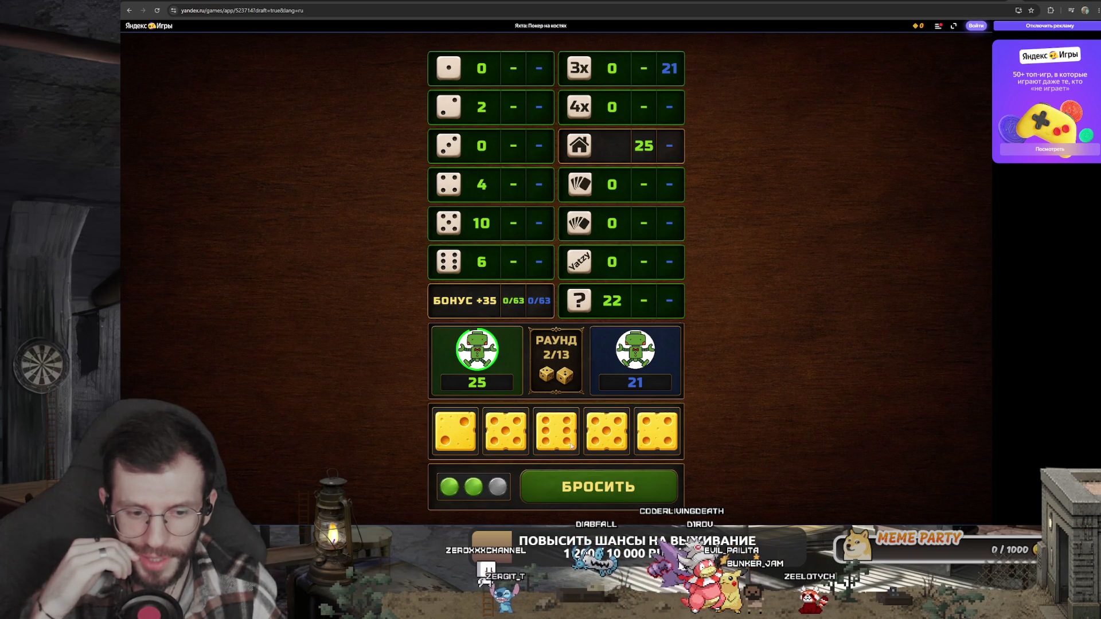
left_click(513, 440)
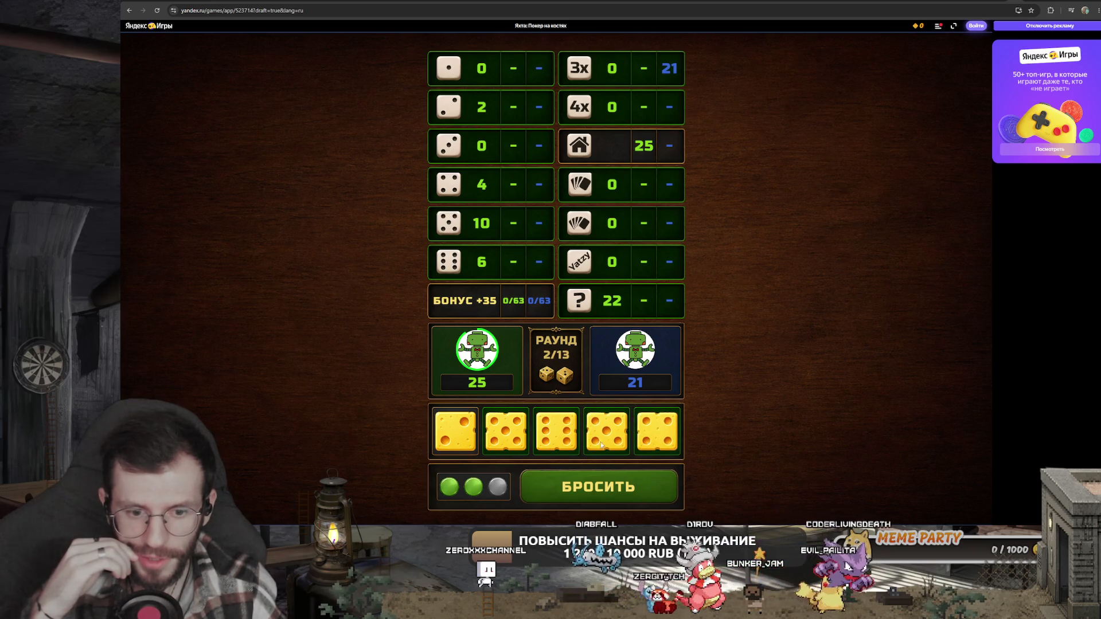
left_click(579, 490)
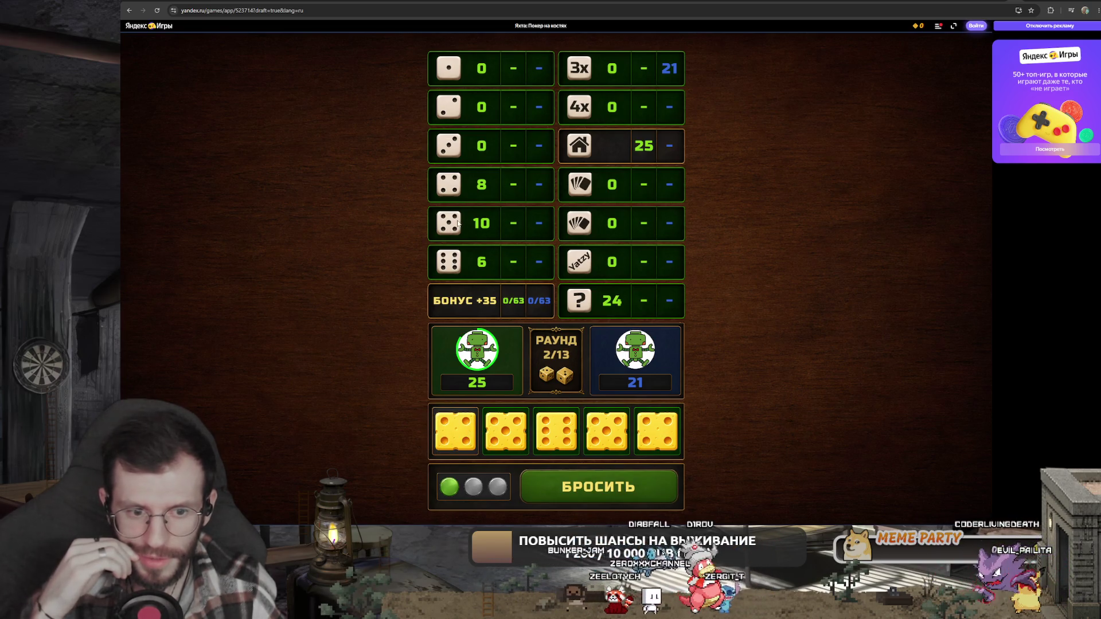
left_click(593, 312)
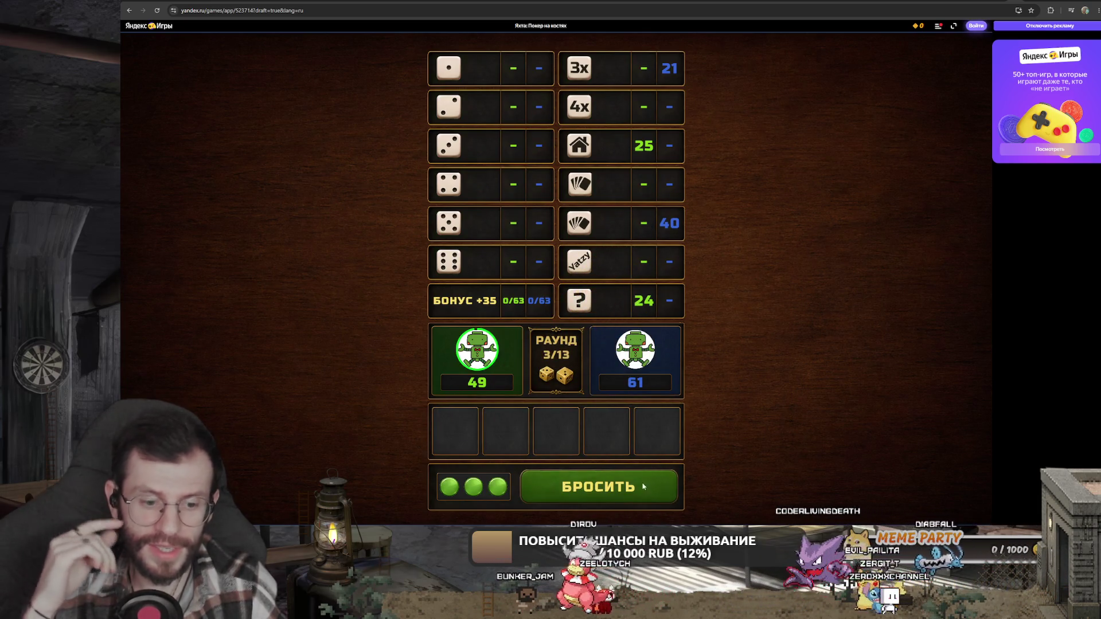
- Roll and reroll round 3, then record 30 for the small straight
left_click(613, 489)
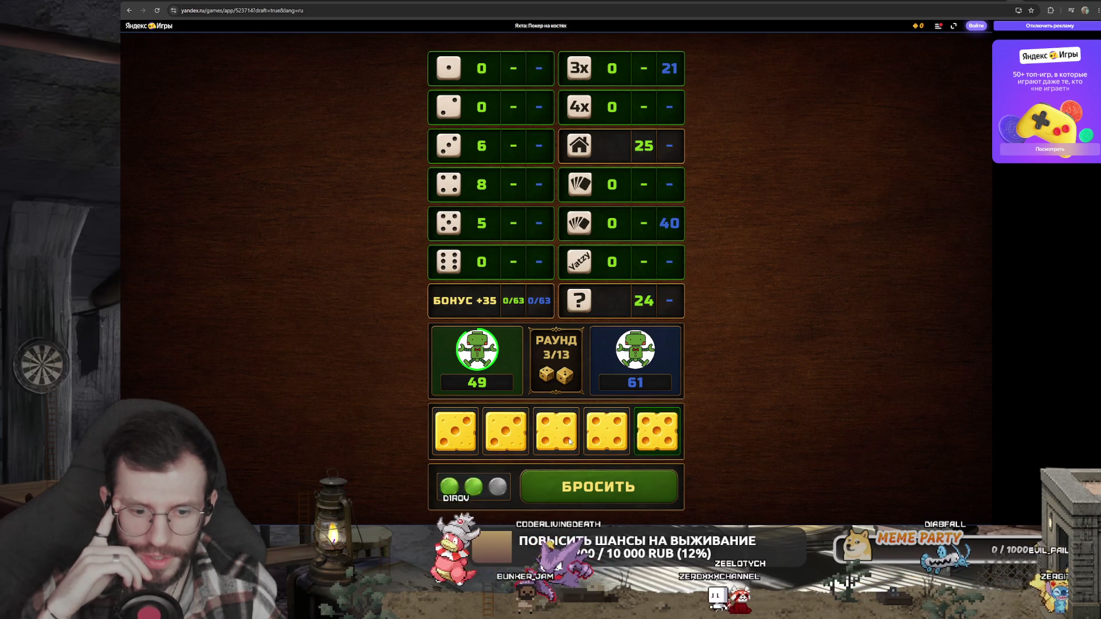
left_click(577, 483)
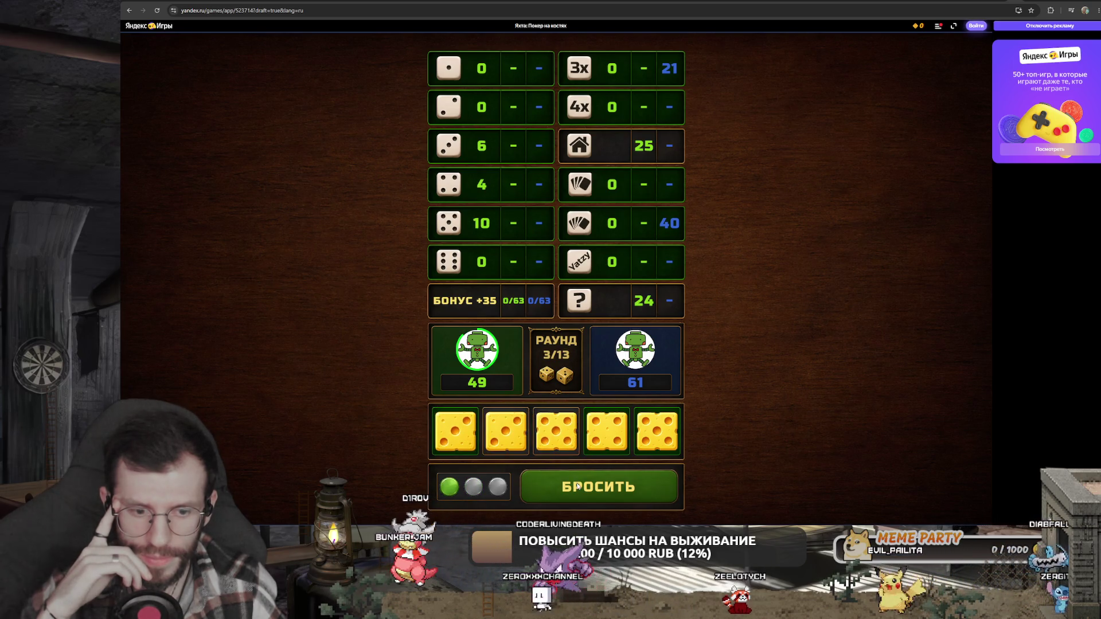
left_click(577, 483)
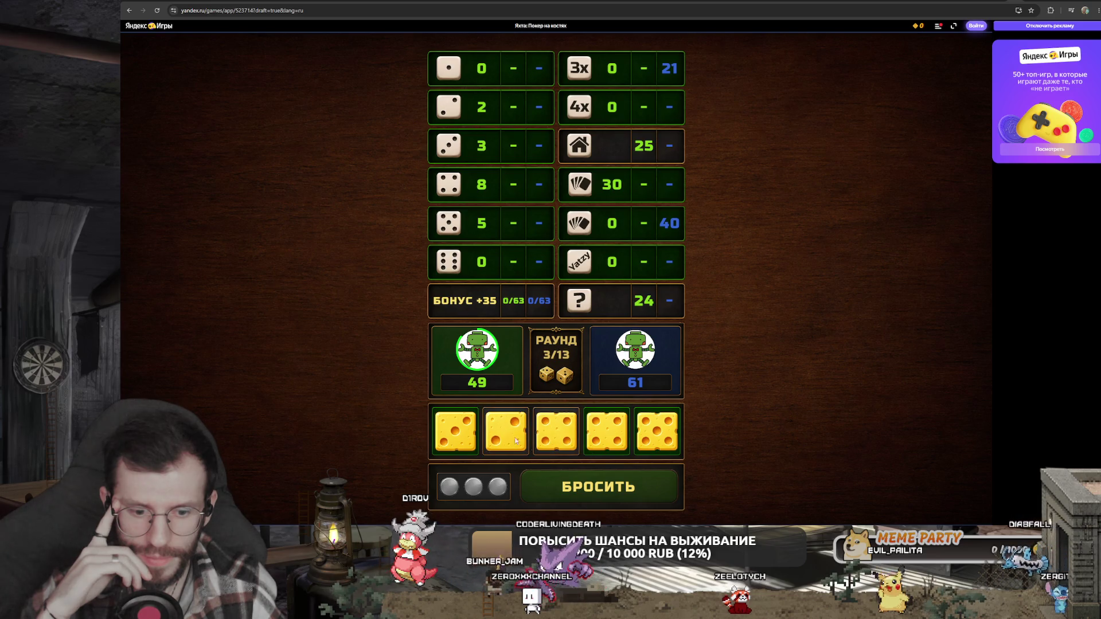
left_click(617, 186)
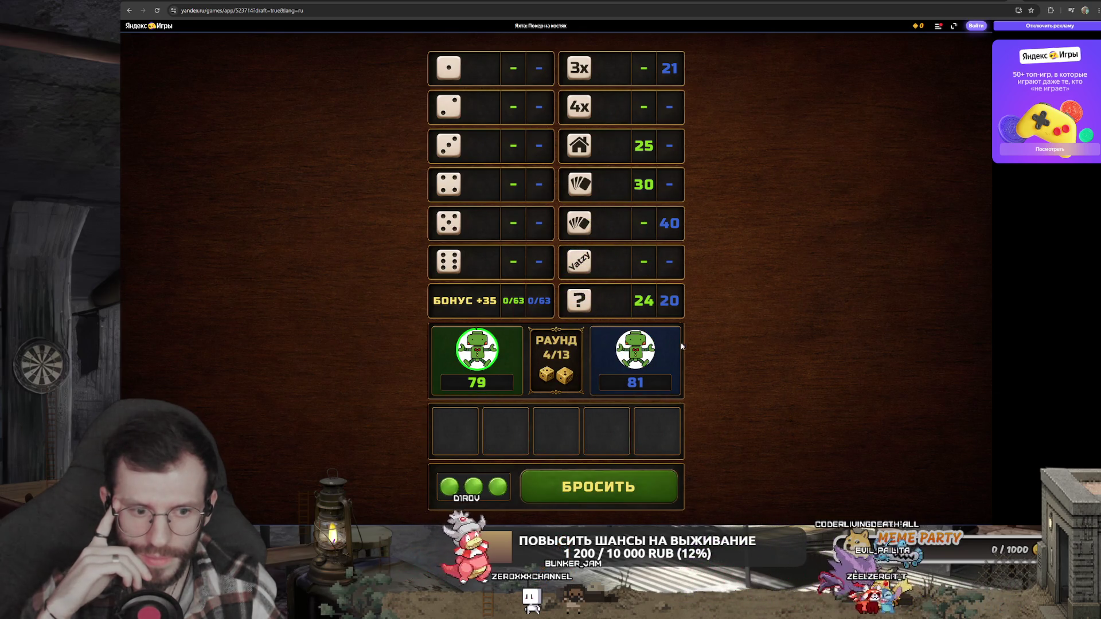
- Score 3 in the ones row, then 40 for the large straight
left_click(602, 492)
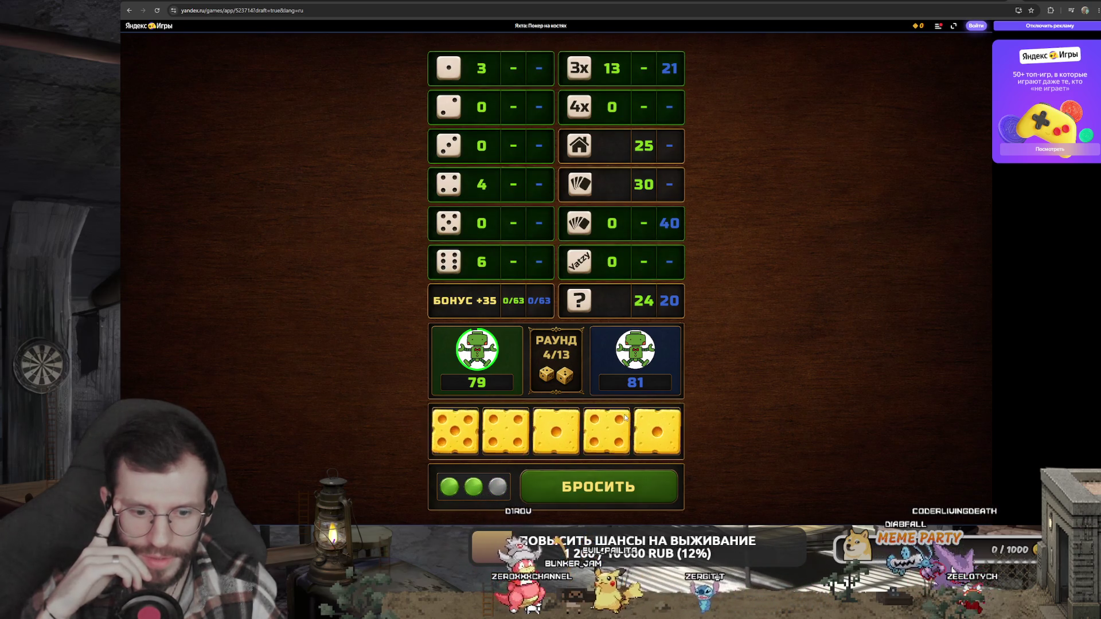
left_click(561, 433)
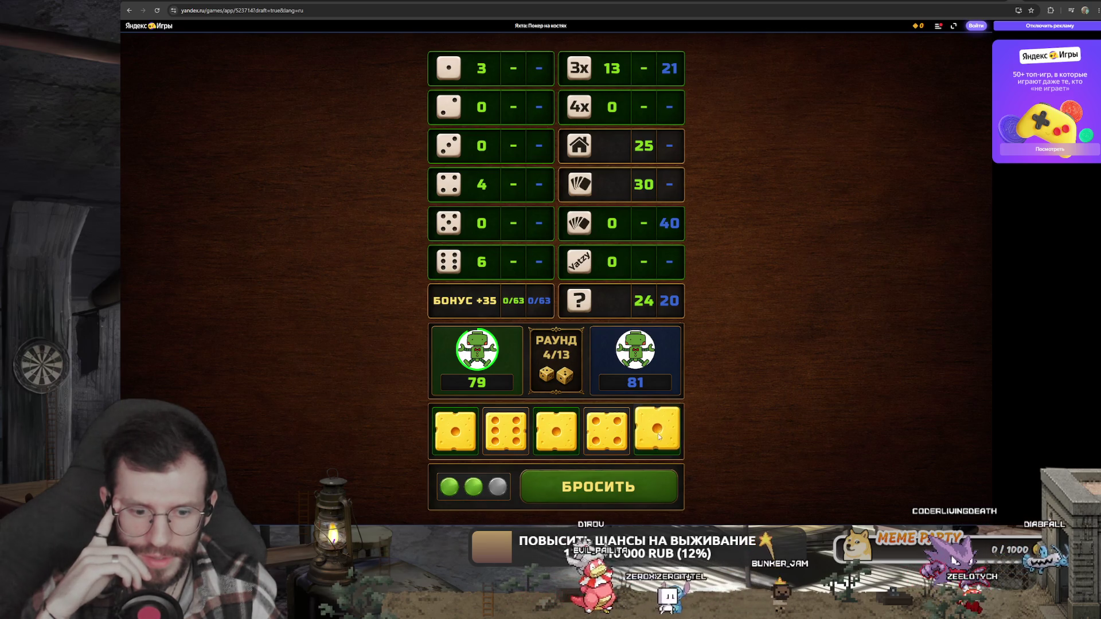
left_click(601, 493)
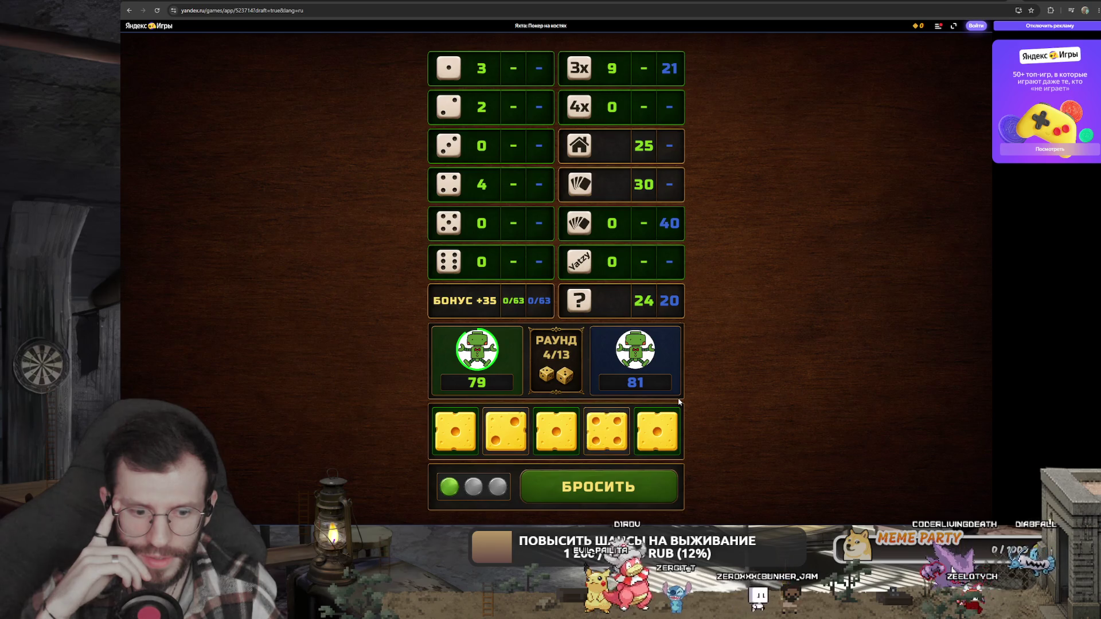
left_click(584, 496)
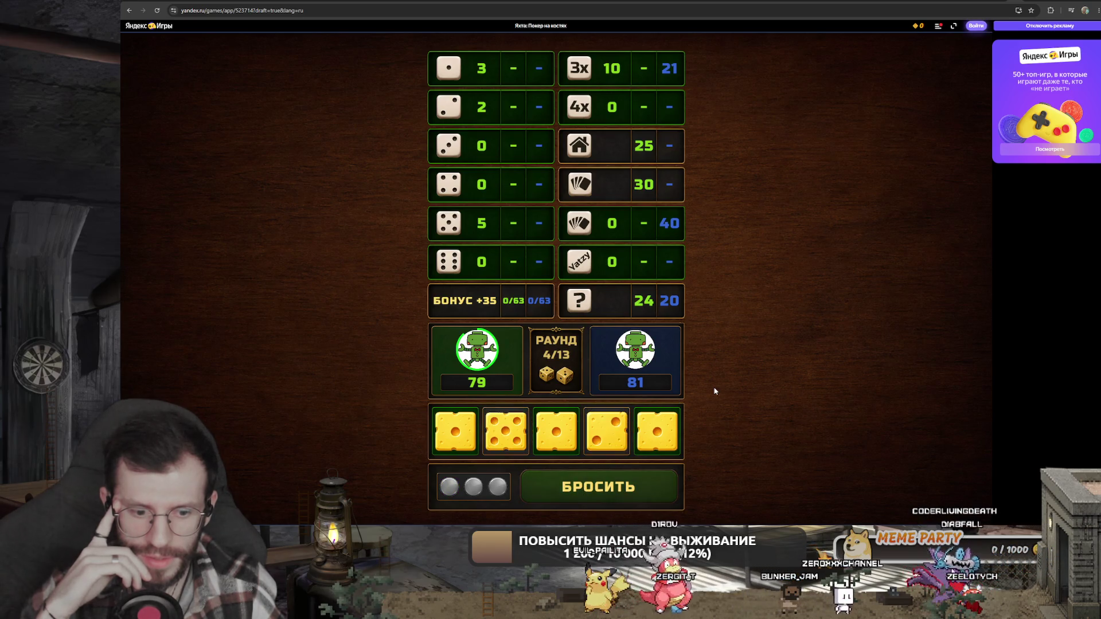
left_click(474, 73)
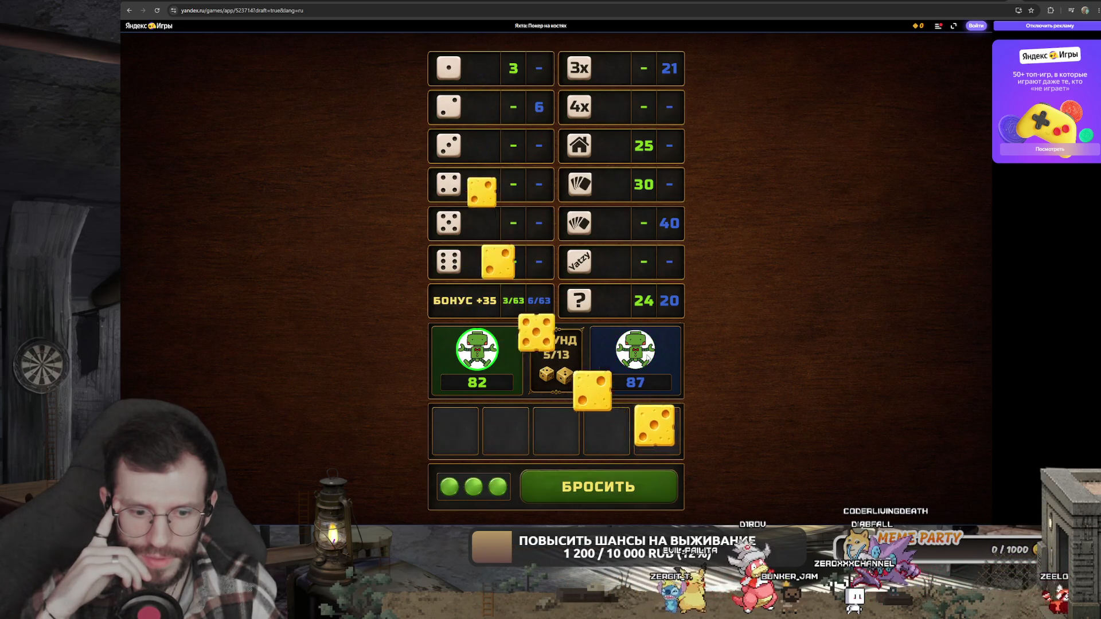
left_click(617, 493)
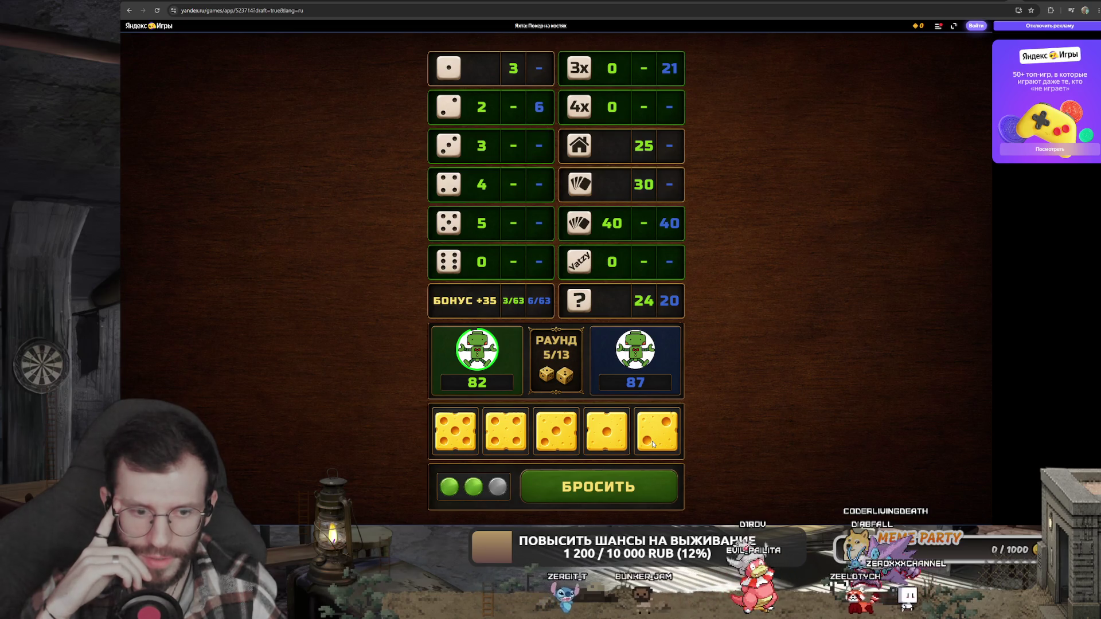
left_click(613, 231)
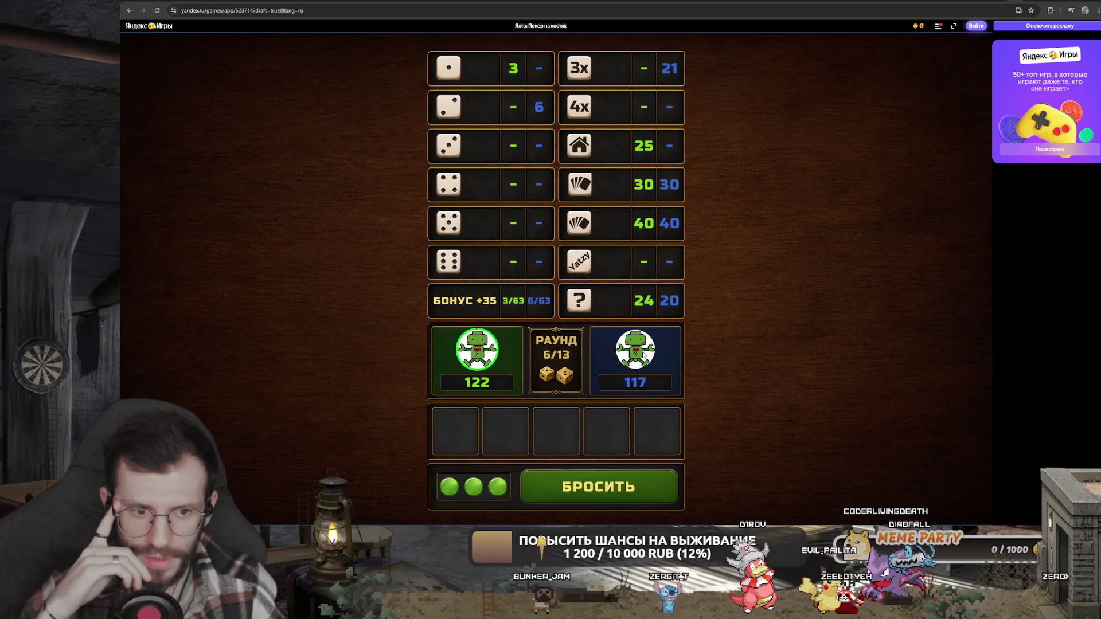
- Reroll for four of a kind and score 26 in the 4x row
left_click(623, 476)
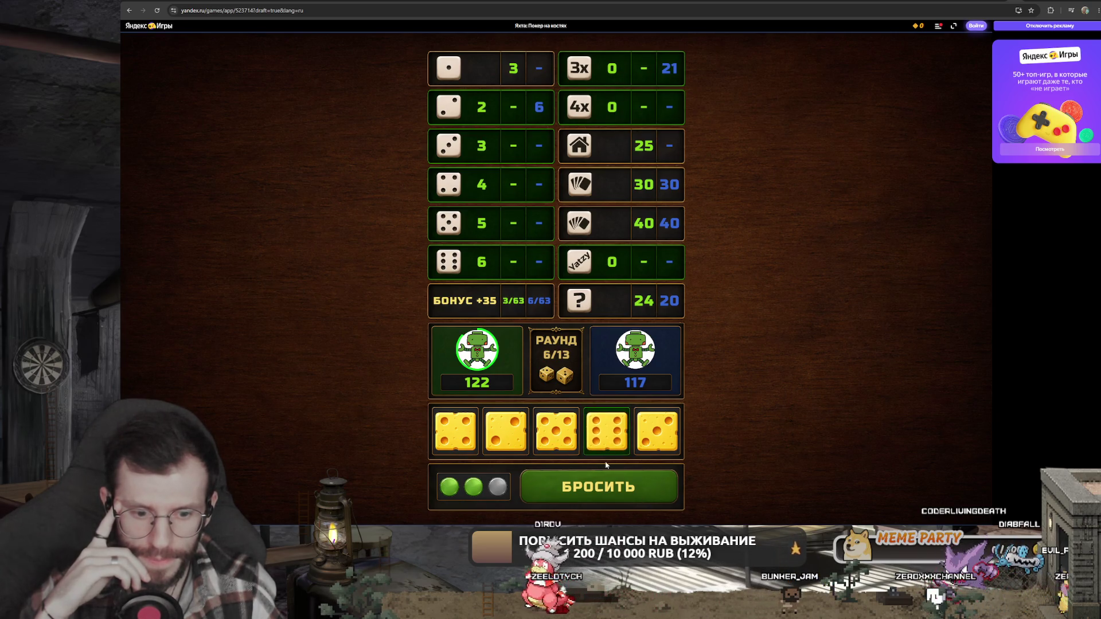
left_click(603, 497)
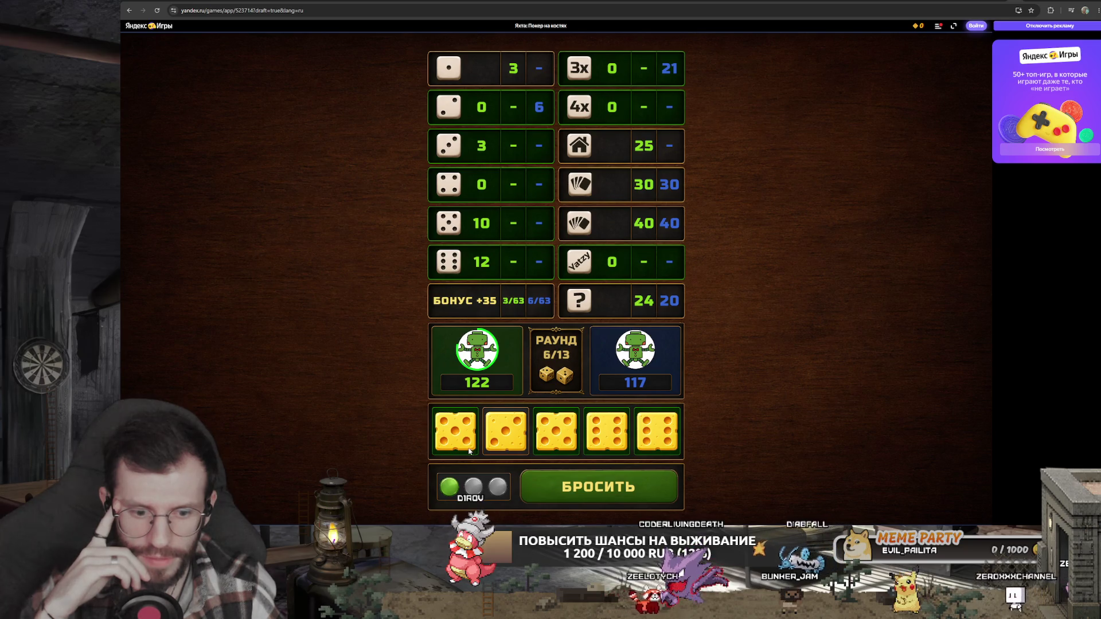
left_click(556, 451)
left_click(587, 490)
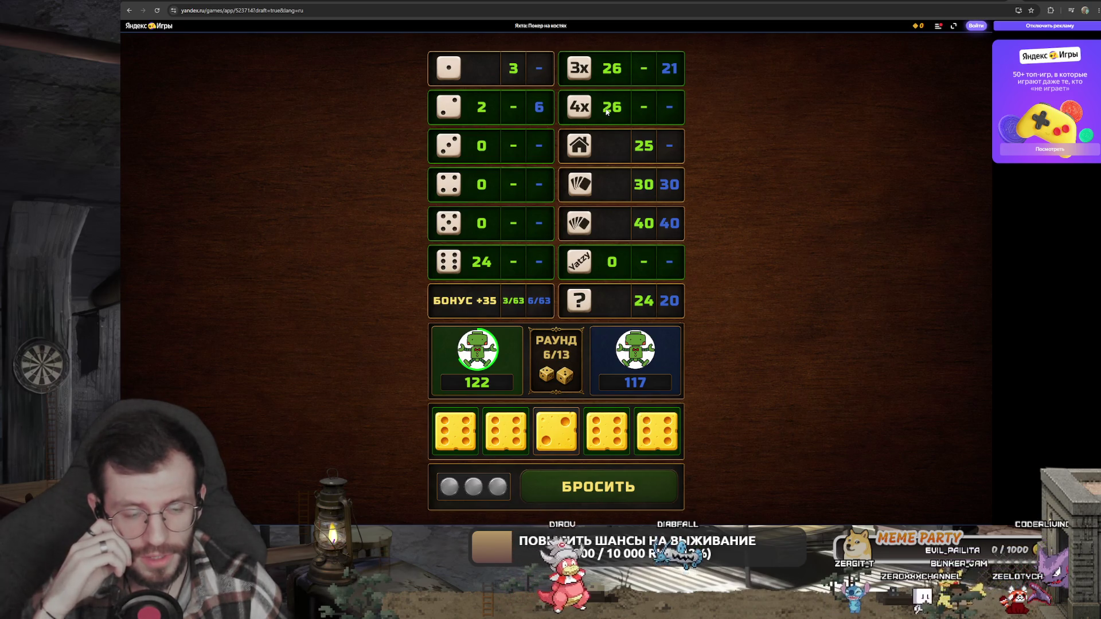
left_click(611, 113)
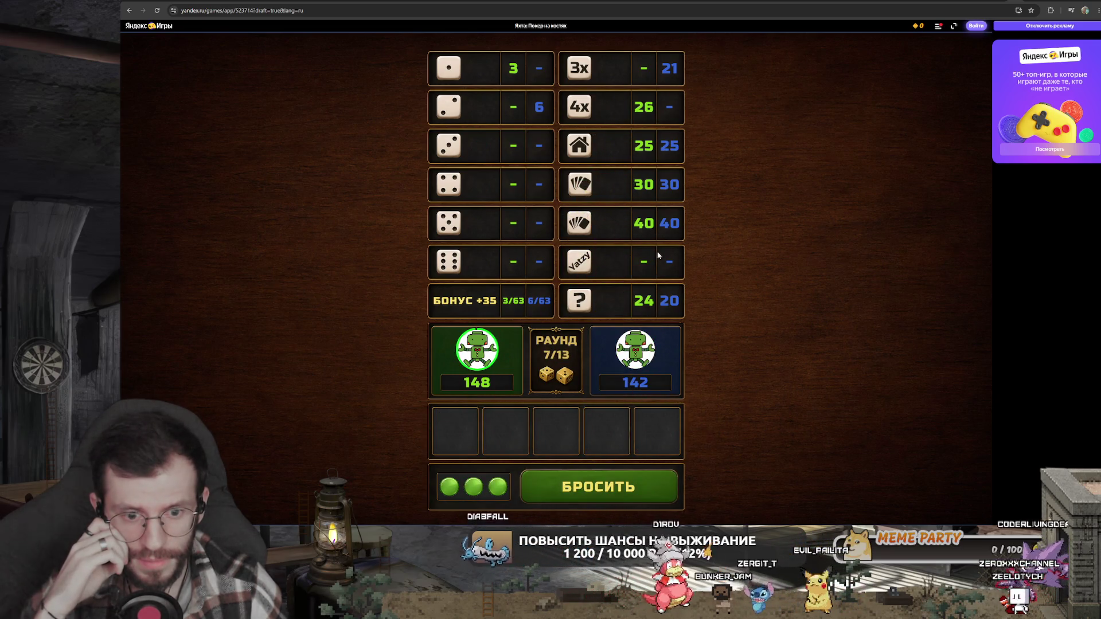
- Hold the third and fourth dice, reroll twice, and score 12 in the sixes row
left_click(599, 494)
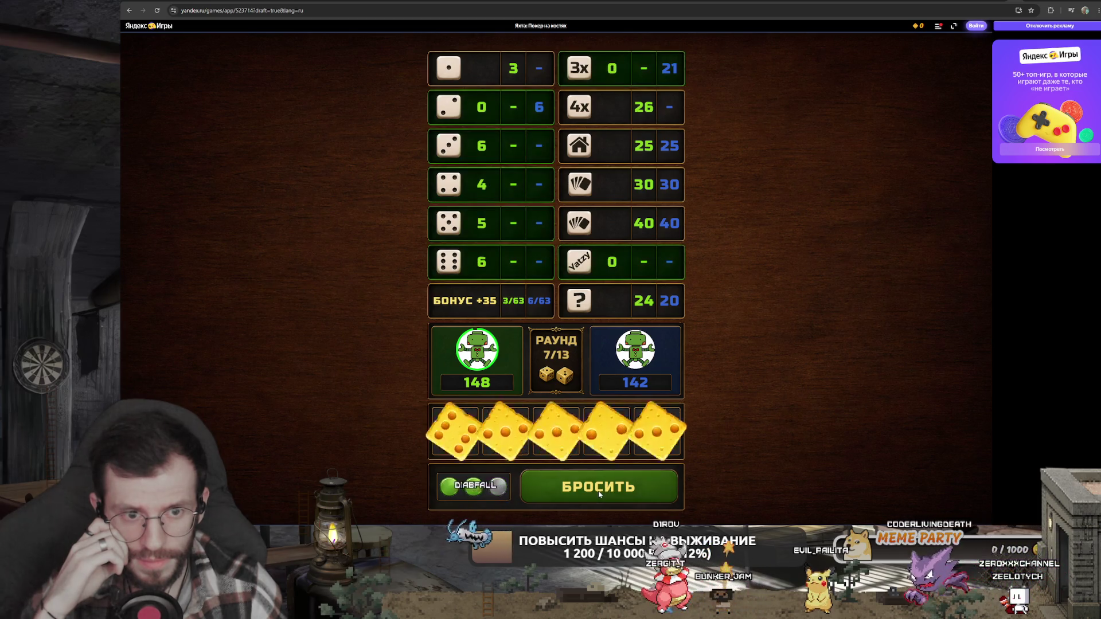
left_click(553, 431)
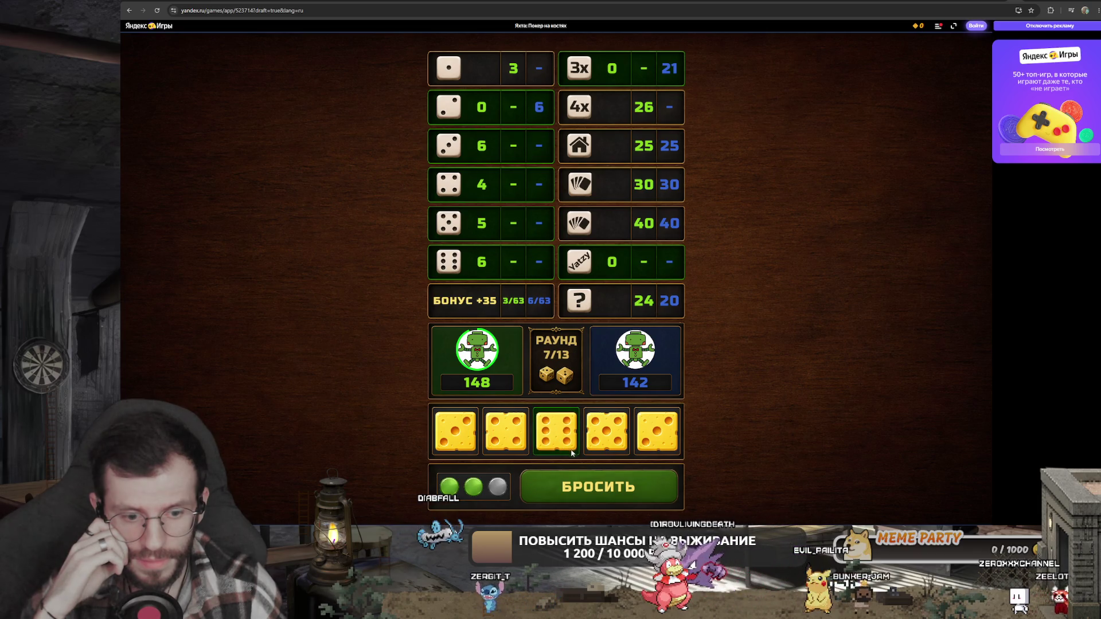
left_click(607, 430)
left_click(592, 482)
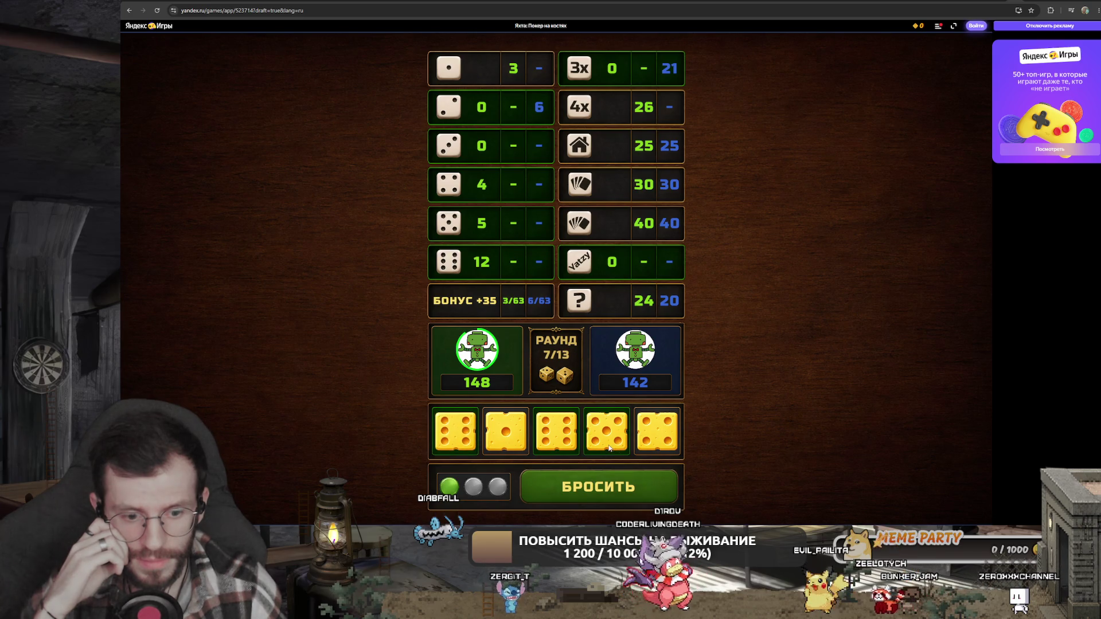
left_click(604, 491)
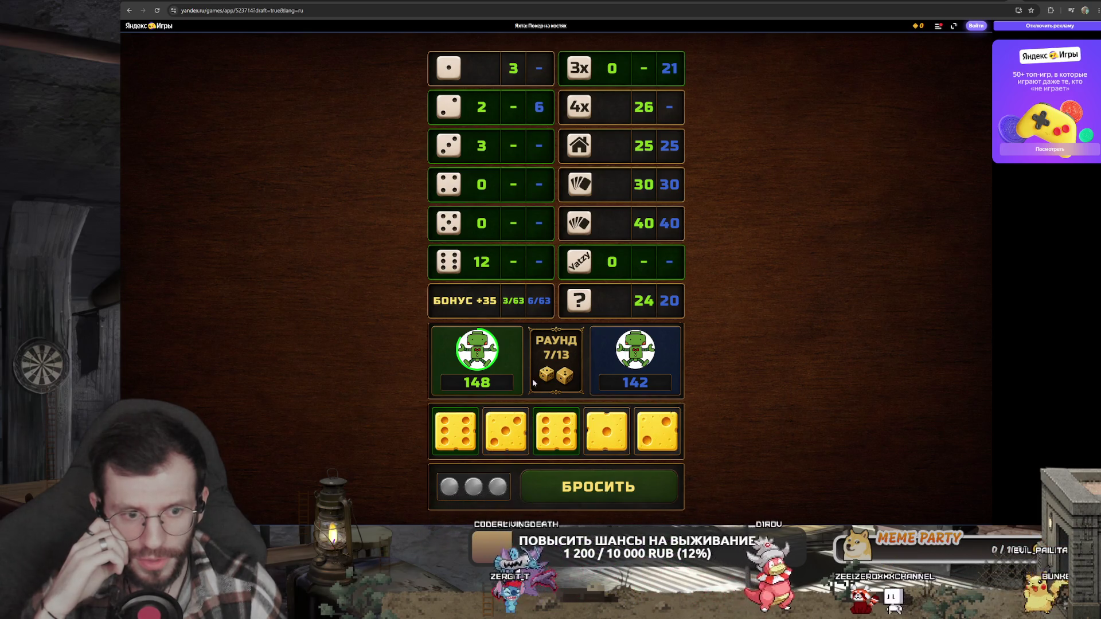
left_click(477, 274)
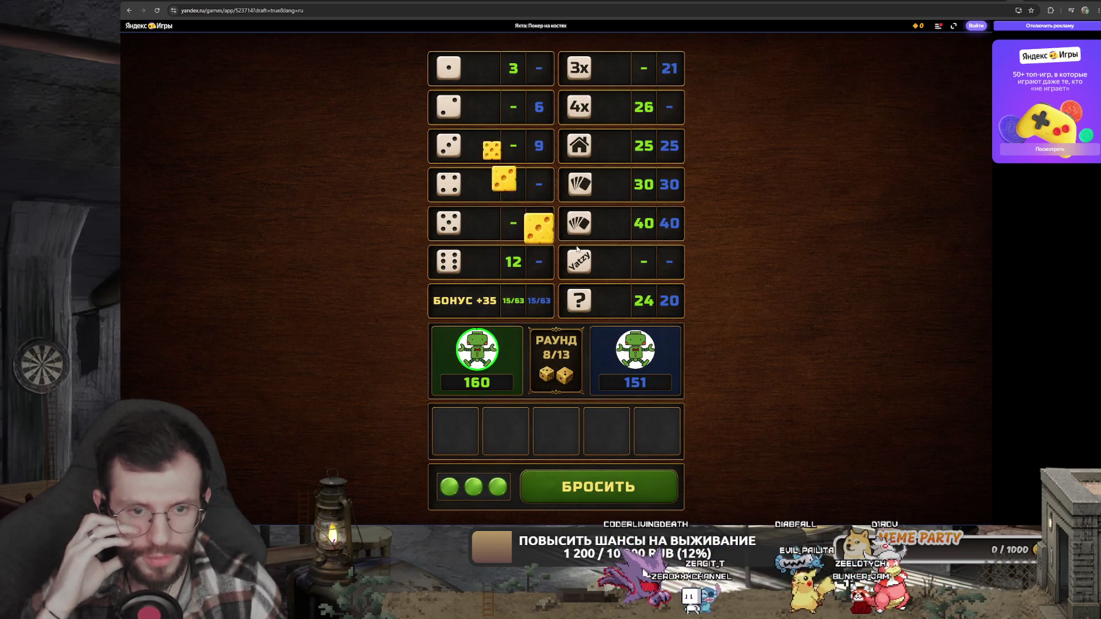
left_click(591, 487)
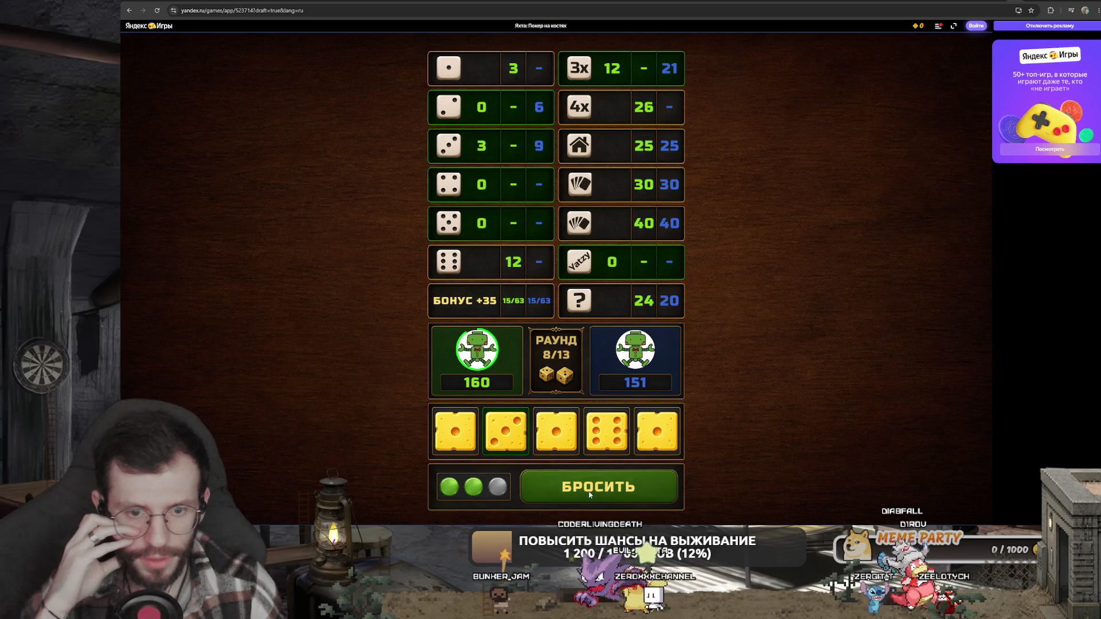
- Hold the dice showing three and score 12 in the threes row
left_click(582, 495)
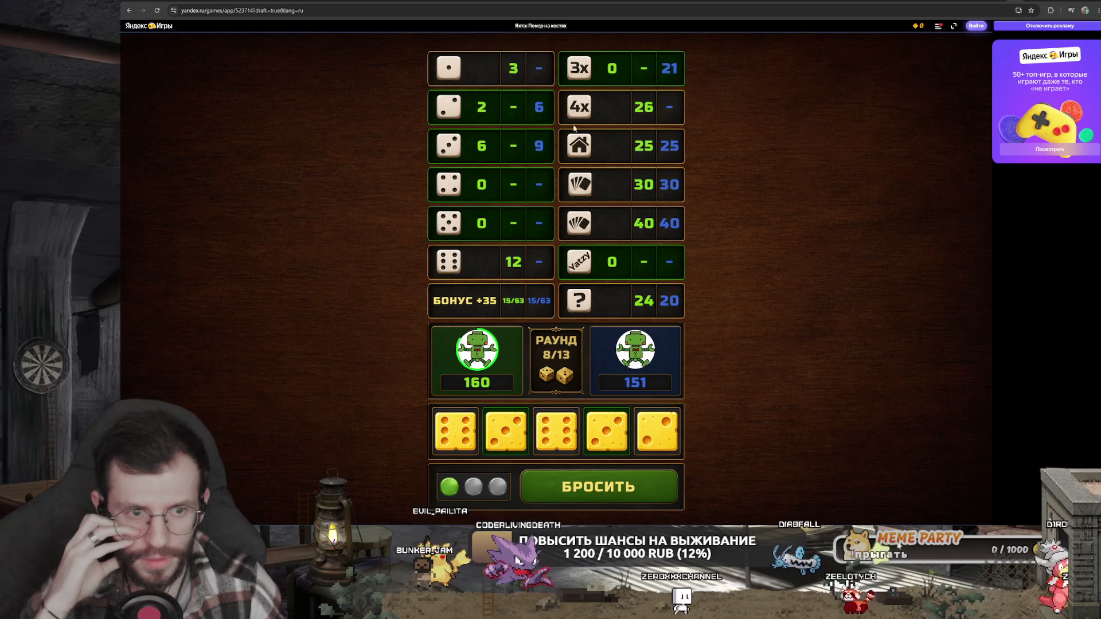
left_click(612, 486)
left_click(656, 431)
left_click(455, 431)
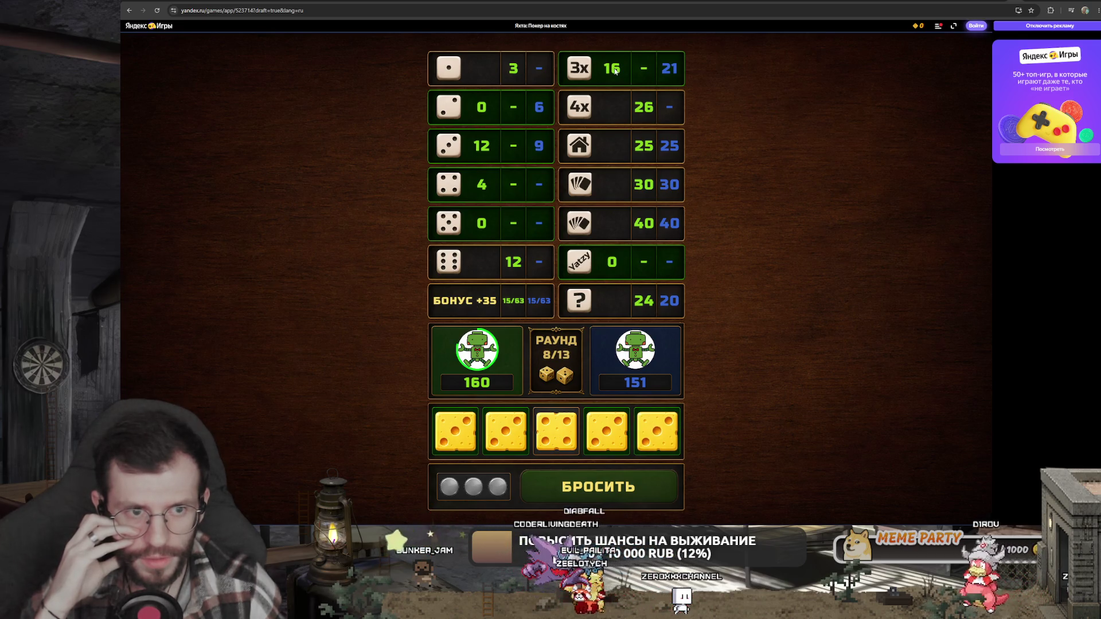
left_click(478, 151)
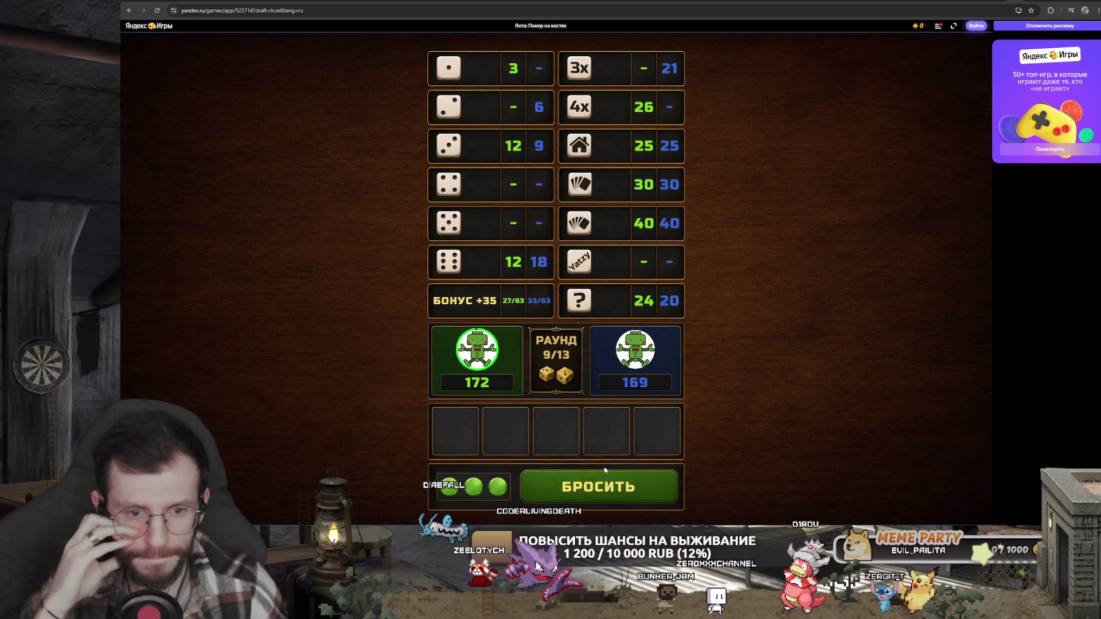
- Roll and reroll twice, then score 12 in the fours row
left_click(594, 493)
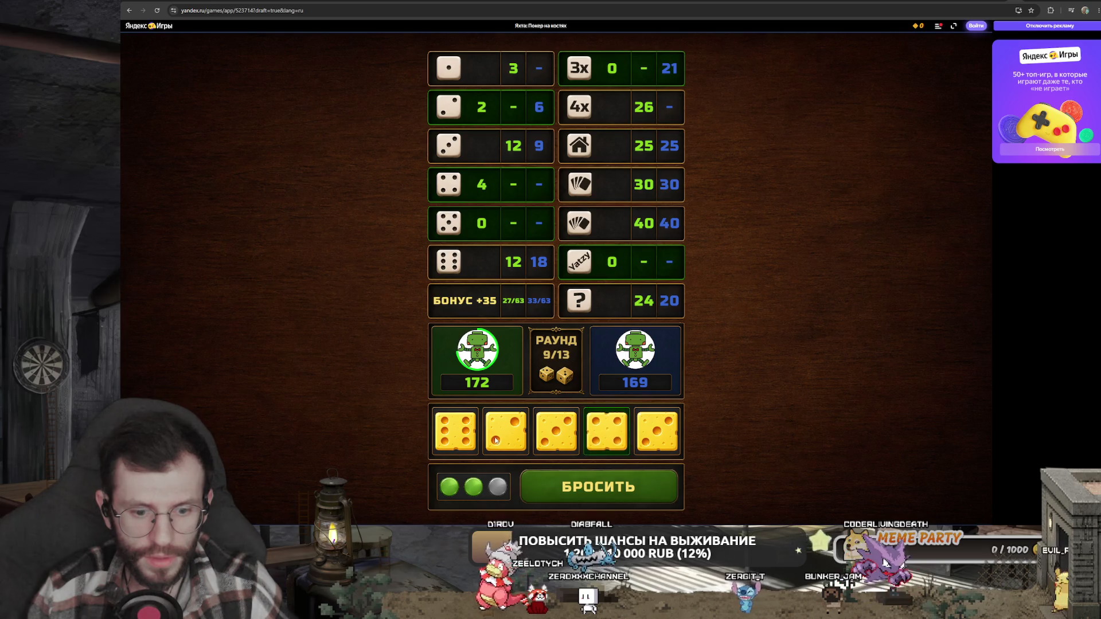
left_click(592, 493)
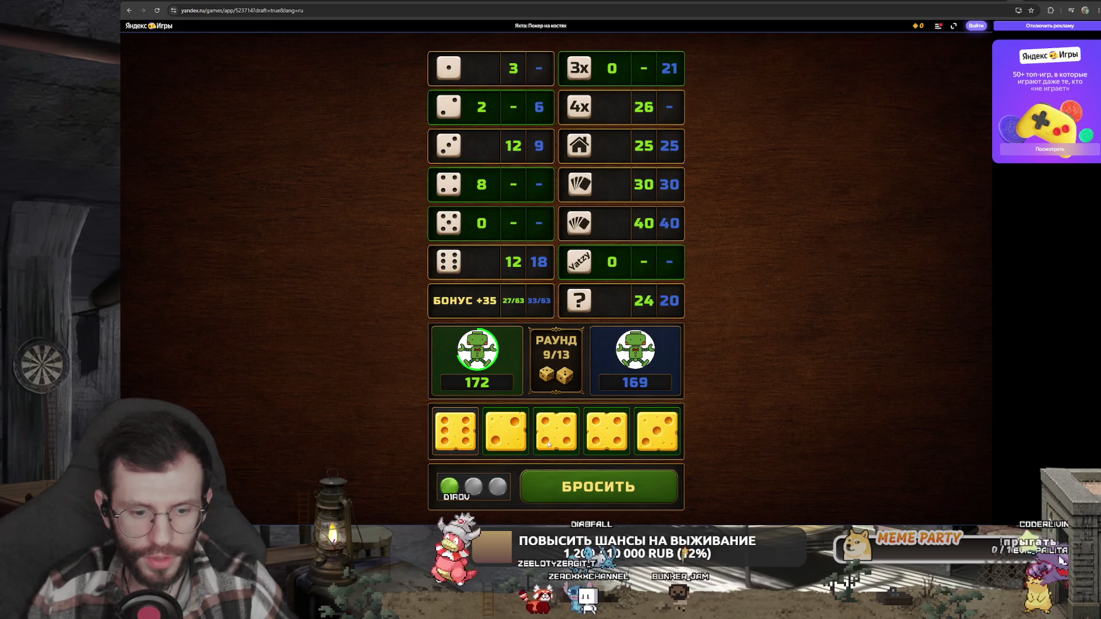
left_click(613, 490)
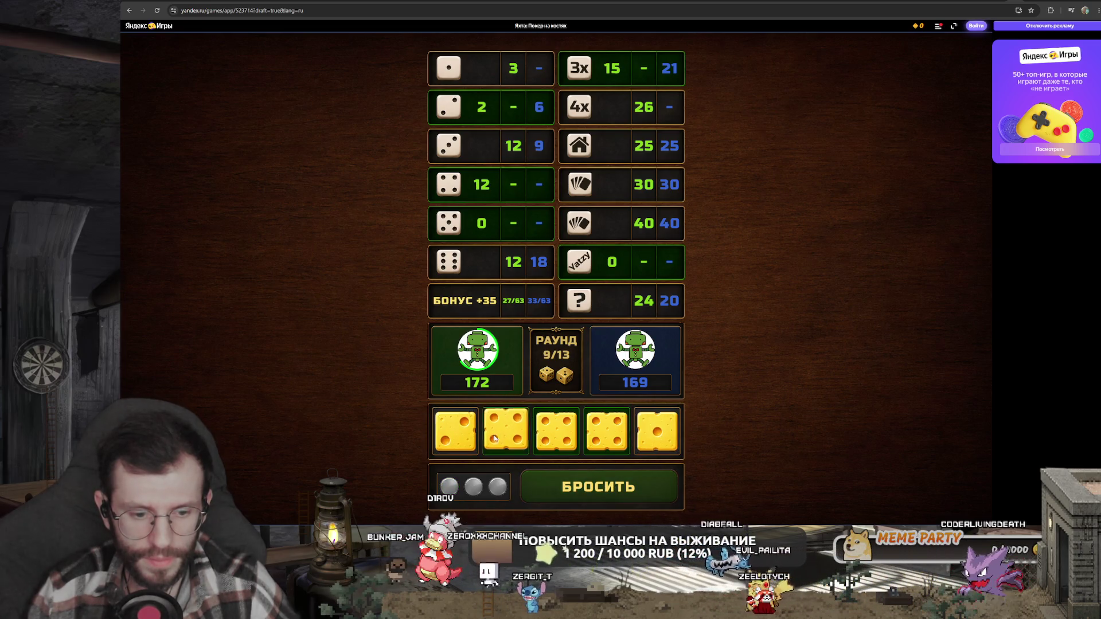
left_click(476, 194)
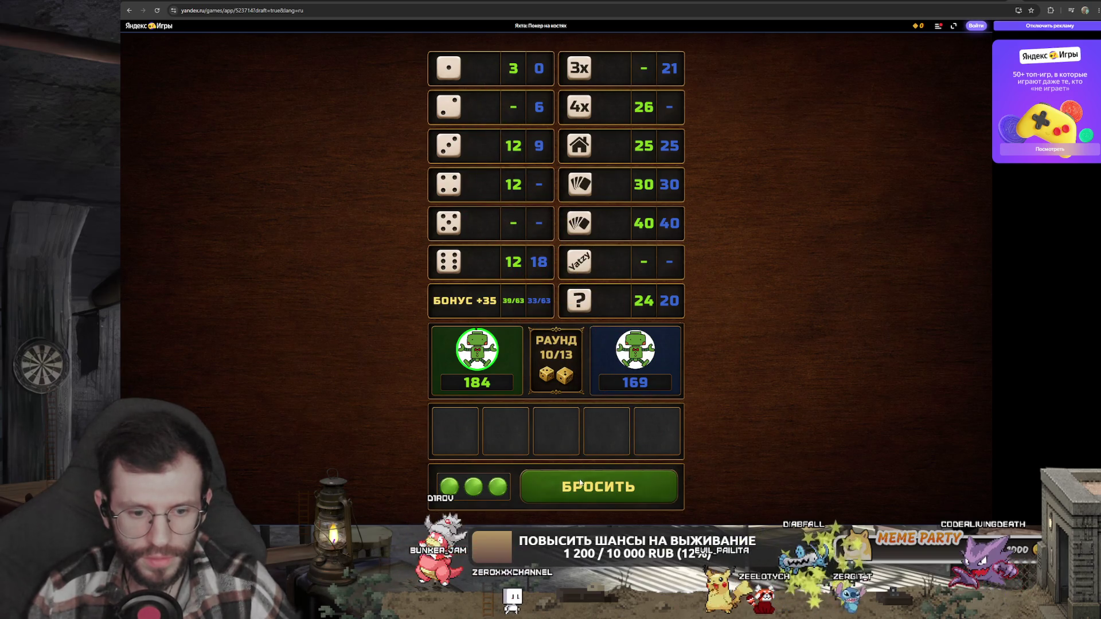
- Roll and reroll twice, then score 25 in the three-of-a-kind row
left_click(571, 497)
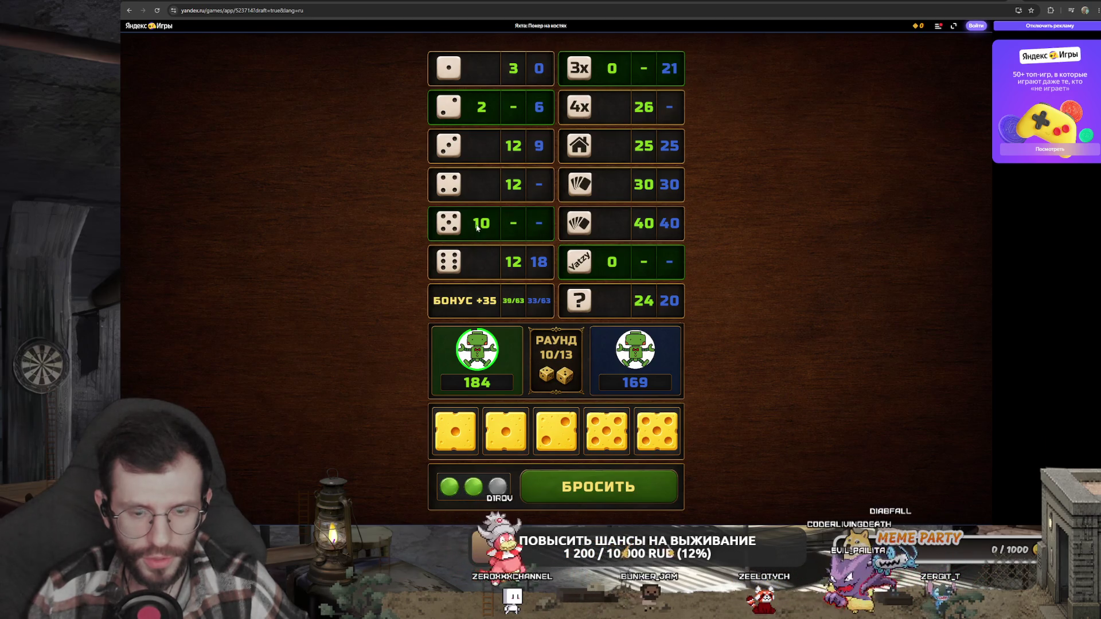
left_click(594, 497)
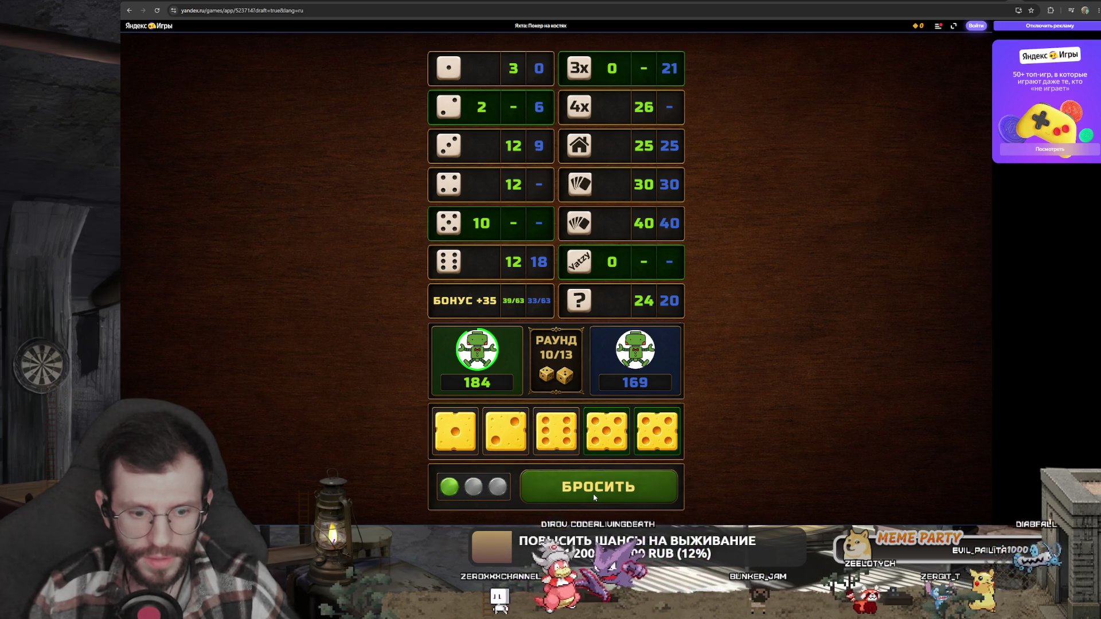
left_click(593, 497)
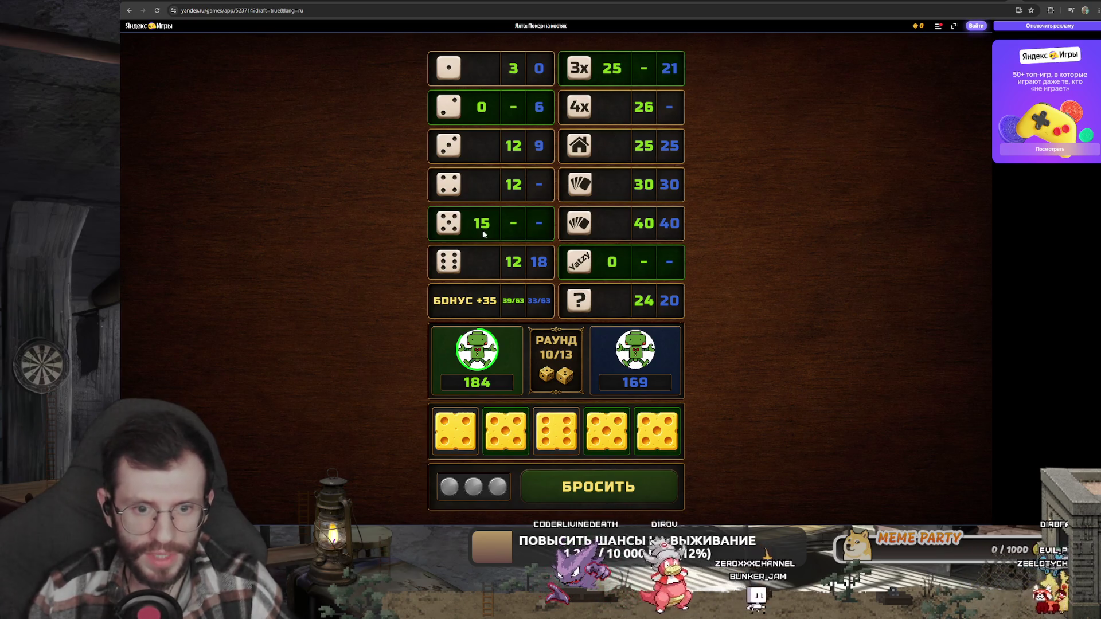
left_click(611, 72)
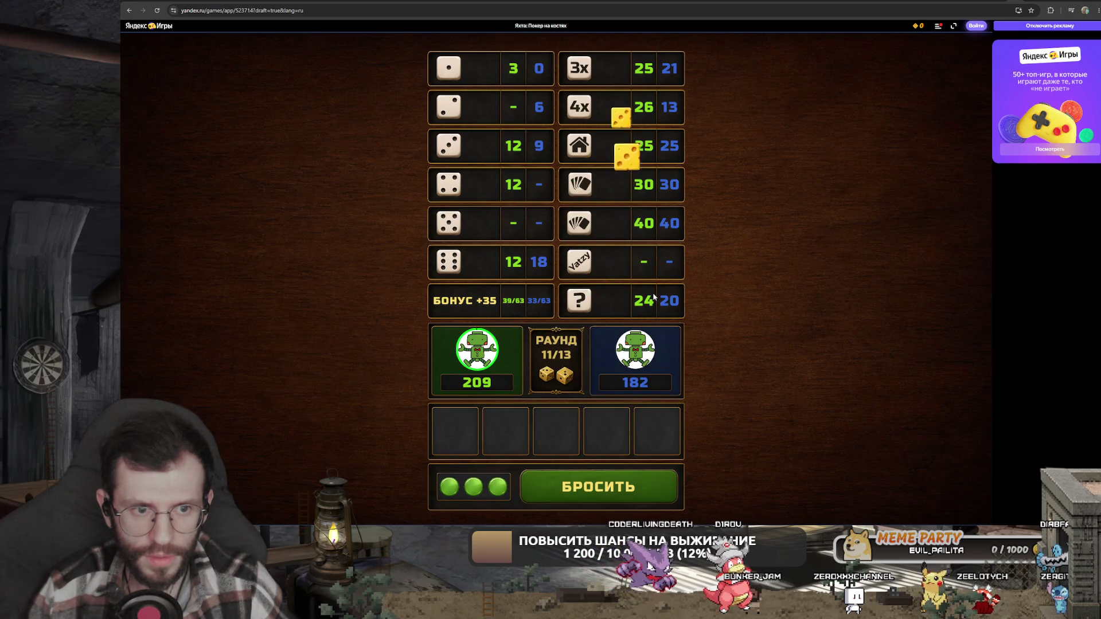
- Hold the first and third dice, reroll twice, and score 8 in the twos row
left_click(623, 490)
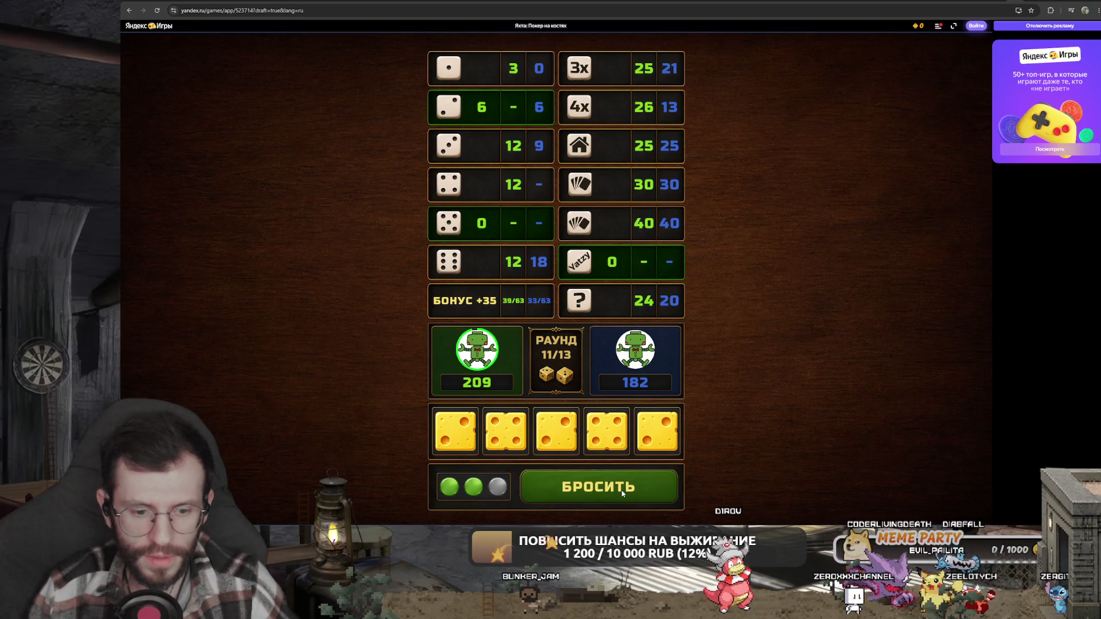
left_click(556, 430)
left_click(455, 430)
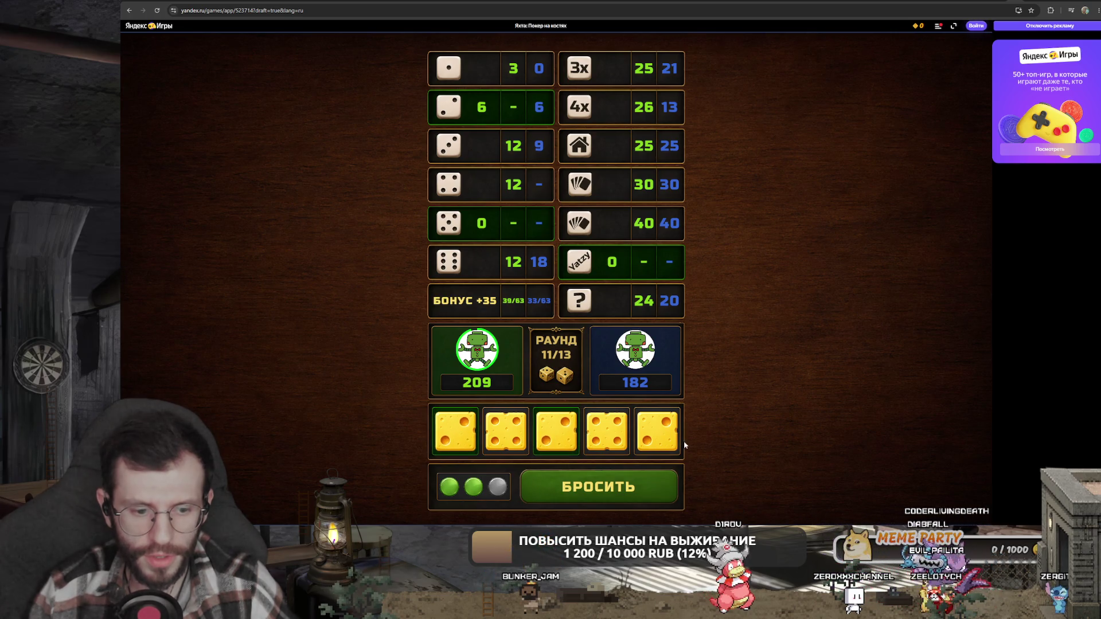
left_click(606, 486)
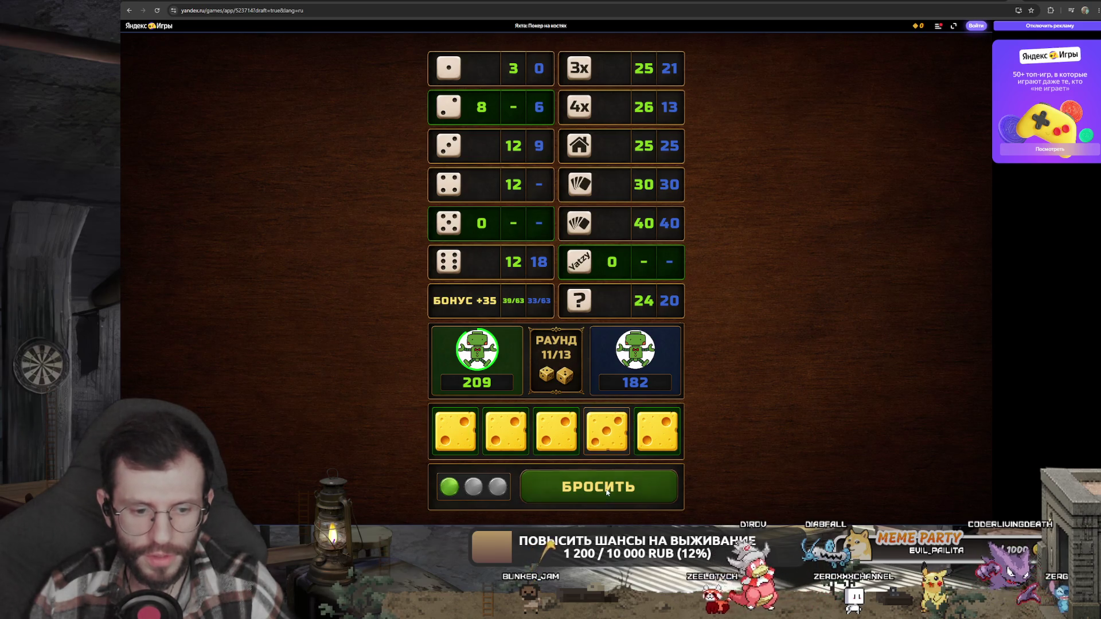
left_click(606, 490)
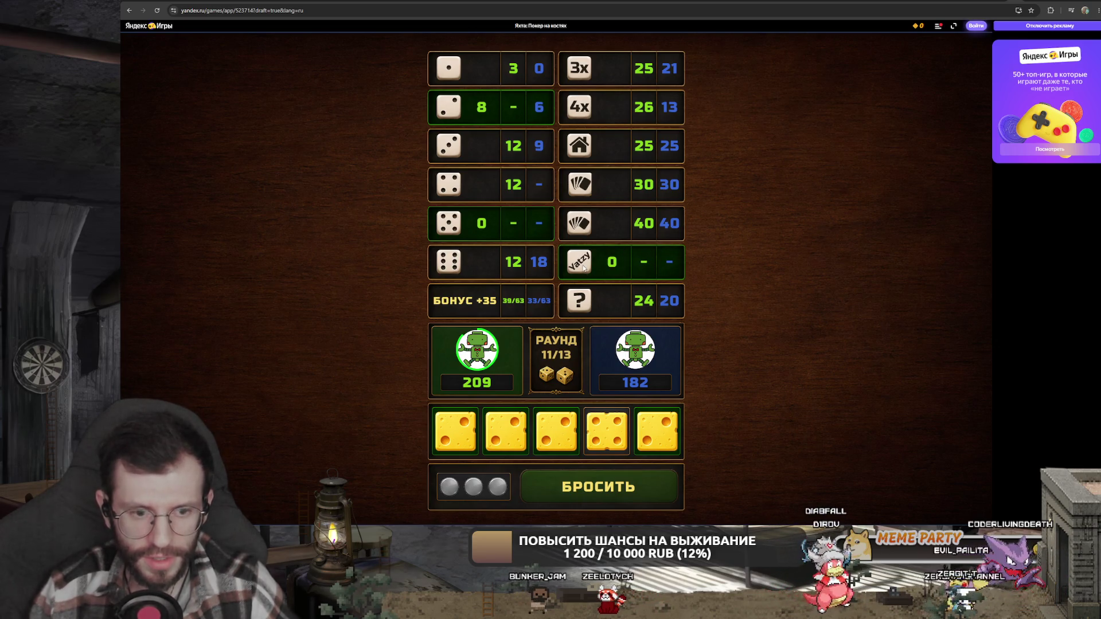
left_click(478, 114)
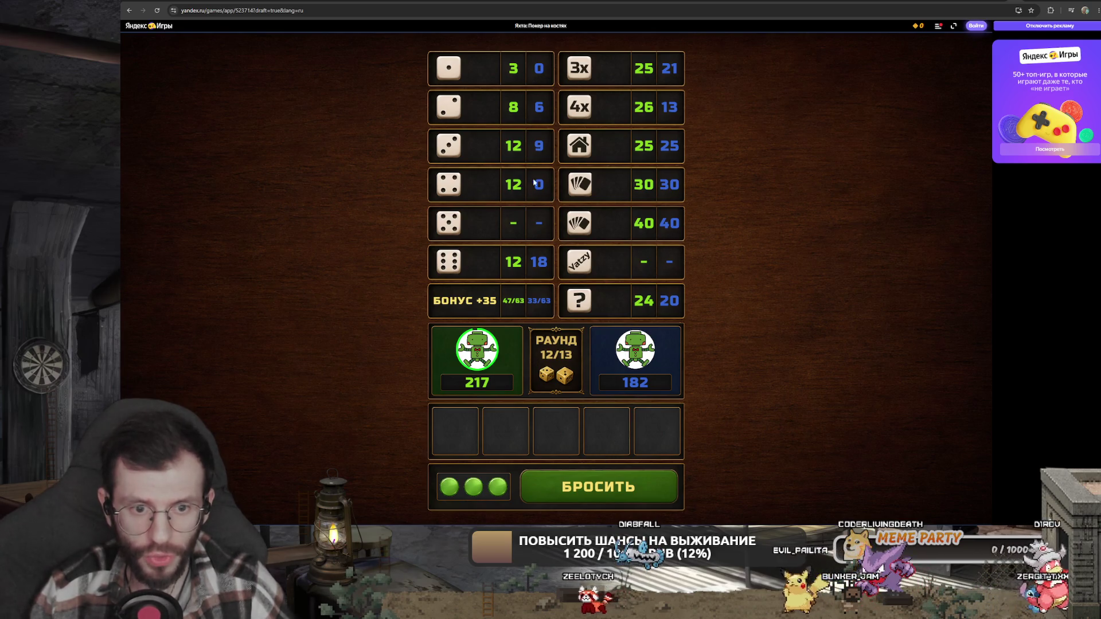
- Hold the three fives, reroll twice, and score 20 in the fives row
left_click(582, 490)
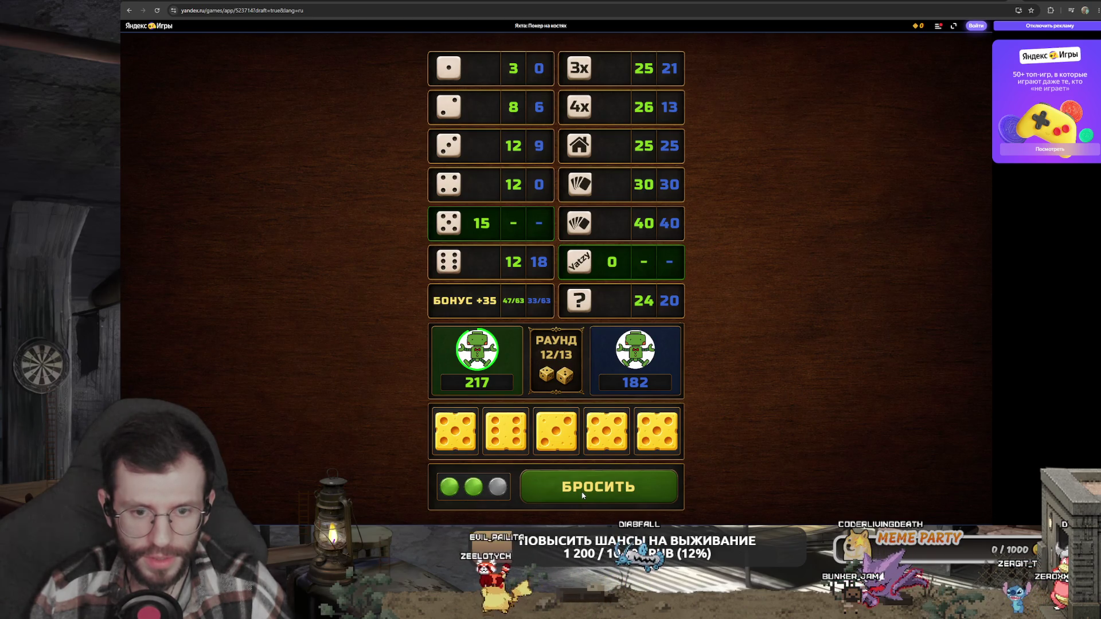
left_click(468, 446)
left_click(606, 436)
left_click(647, 438)
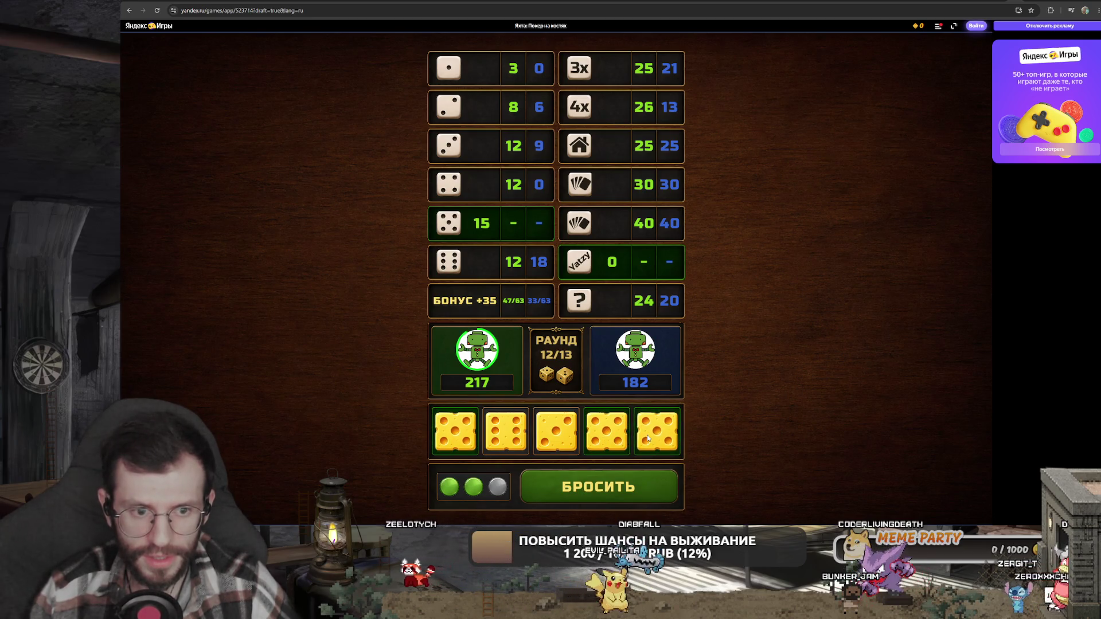
left_click(596, 492)
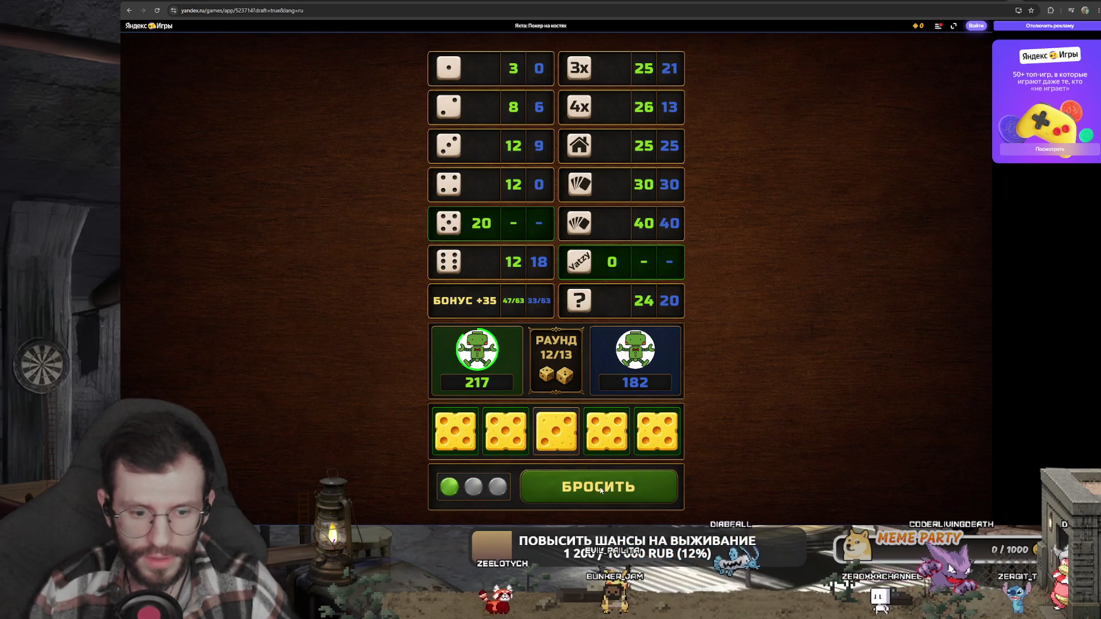
left_click(600, 489)
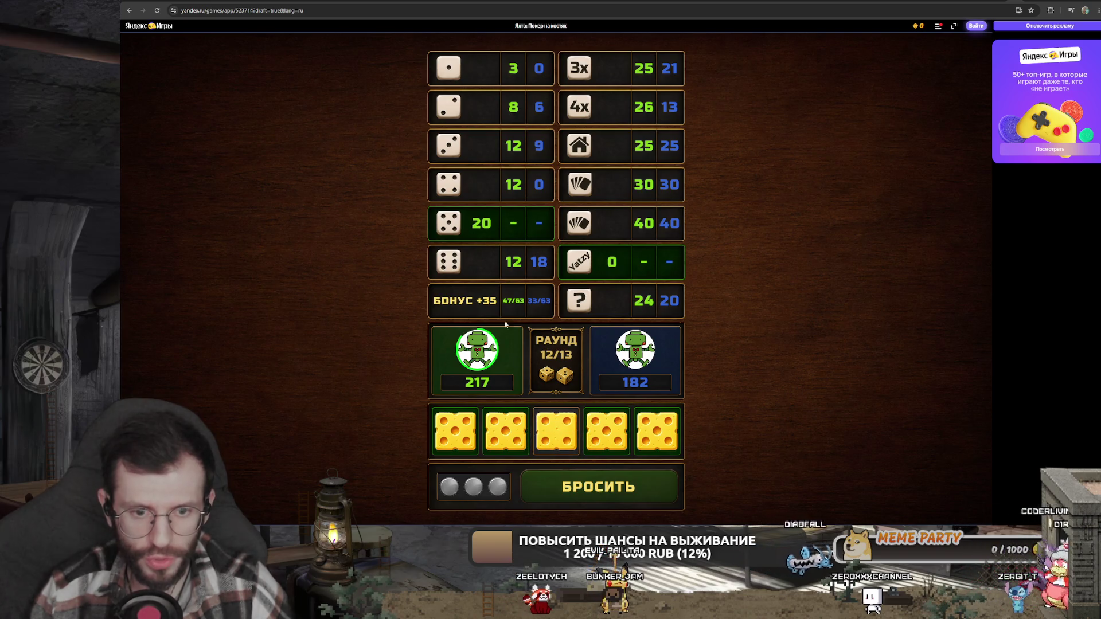
left_click(472, 226)
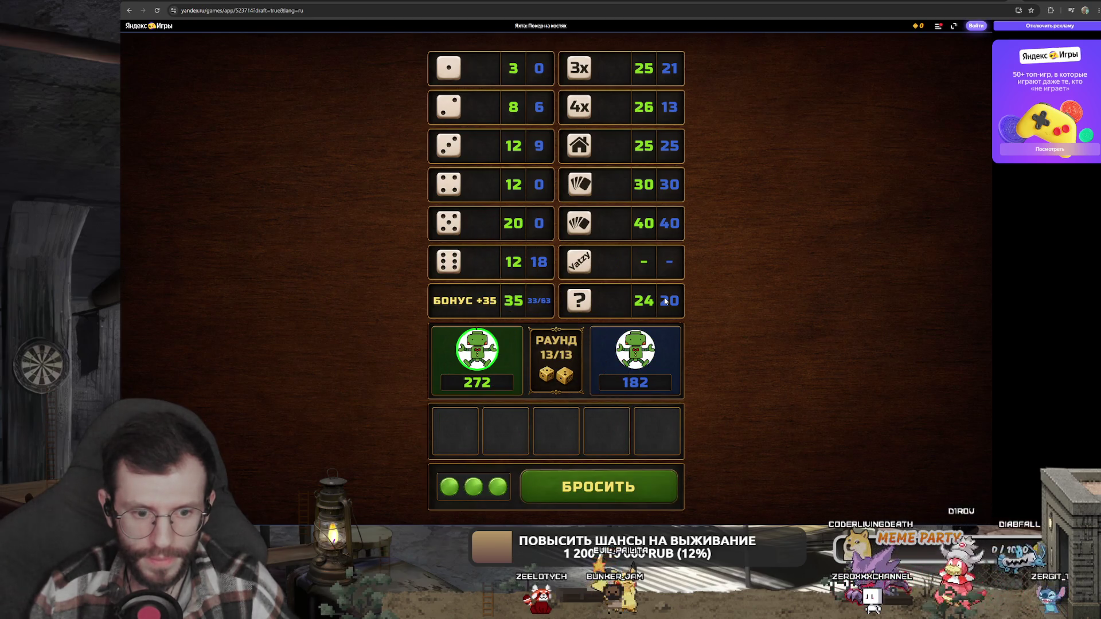
- Play the final turn and take 0 in the Yatzy row to finish 272–182
left_click(605, 487)
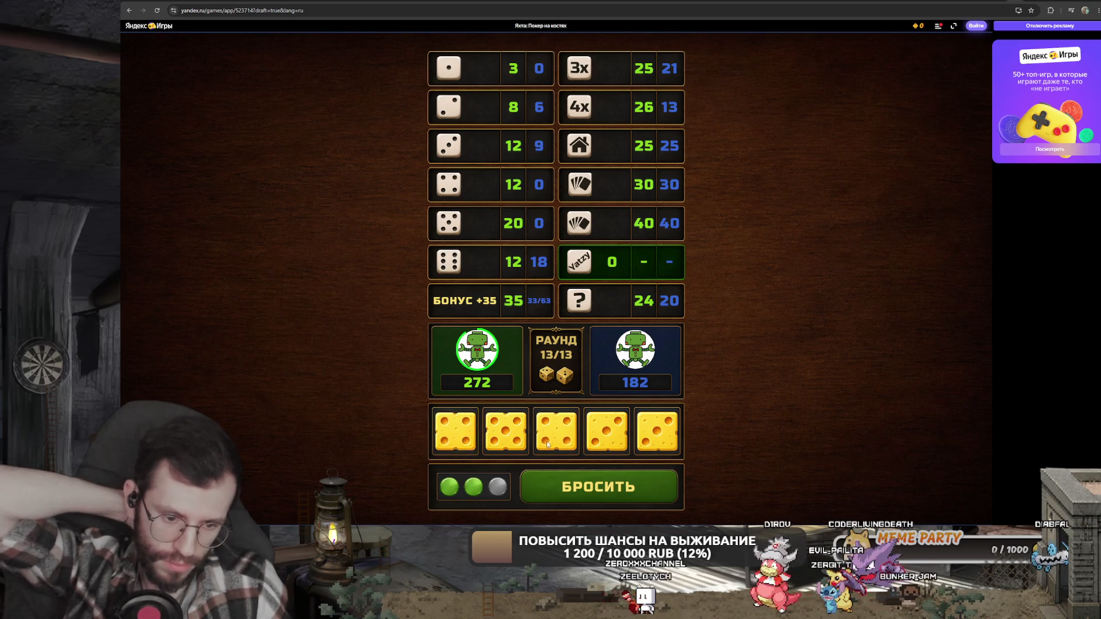
left_click(607, 487)
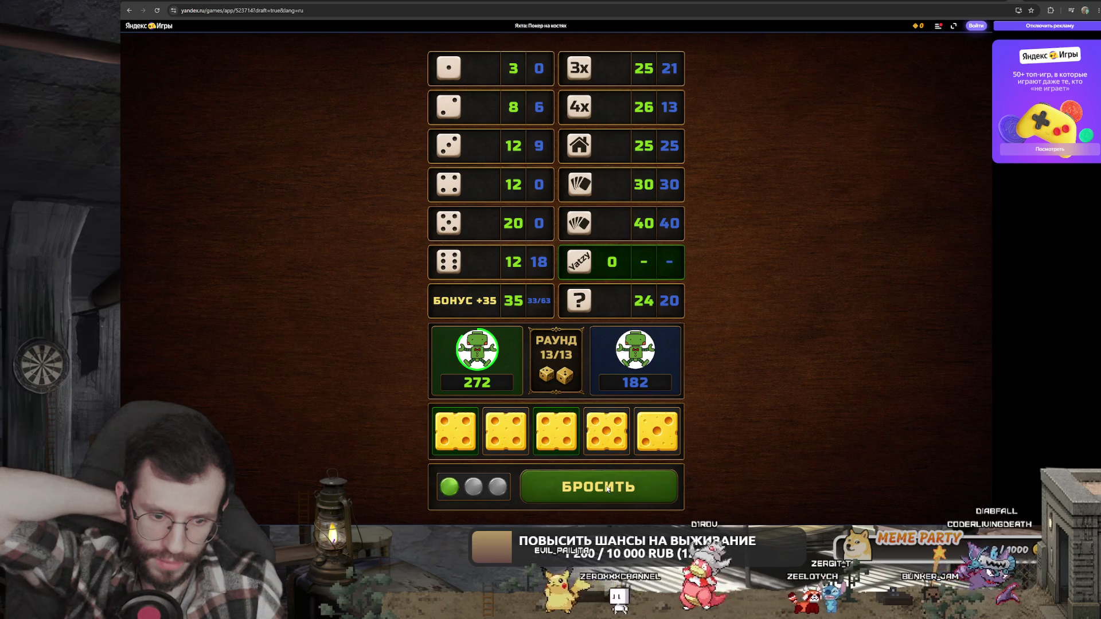
left_click(608, 488)
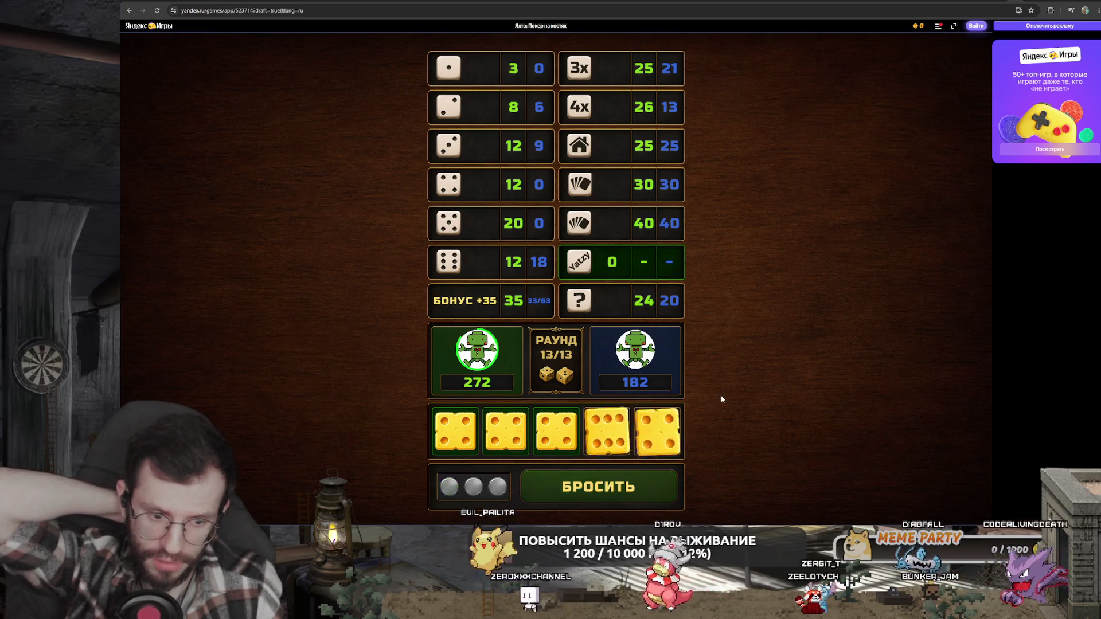
left_click(619, 276)
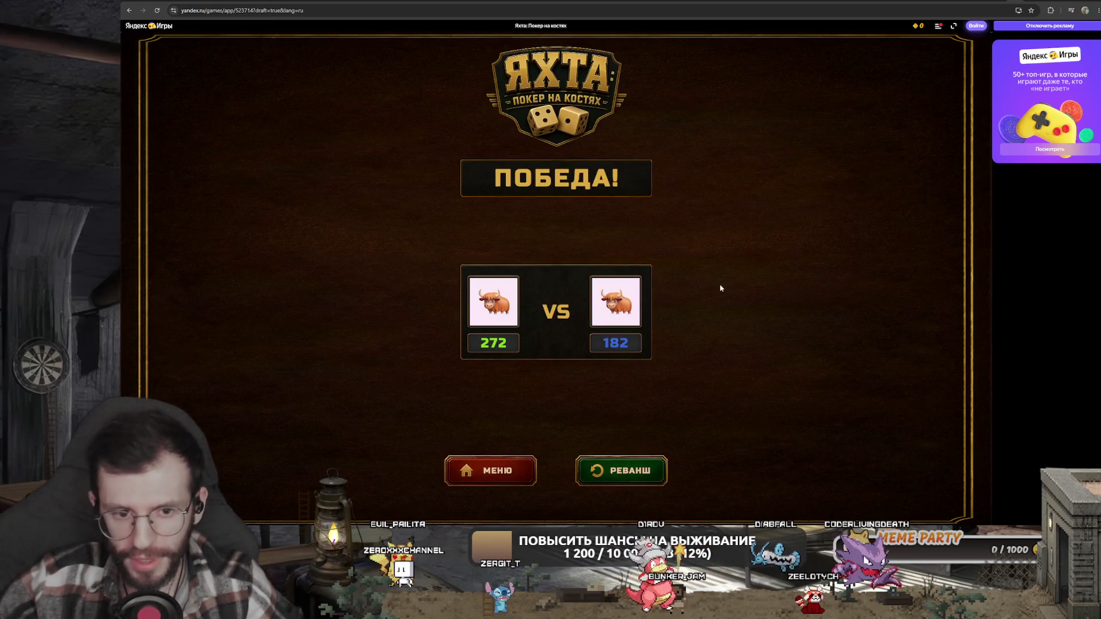
key("super+shift+s")
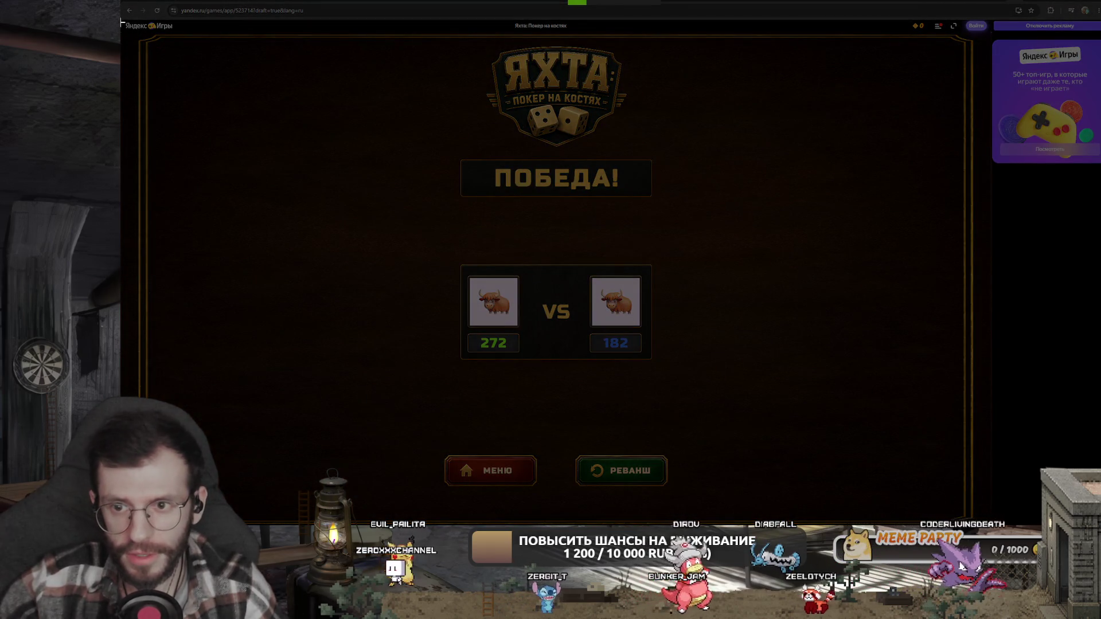
mouse_move(375, 21)
left_mouse_down()
mouse_move(732, 473)
mouse_move(718, 521)
left_mouse_up()
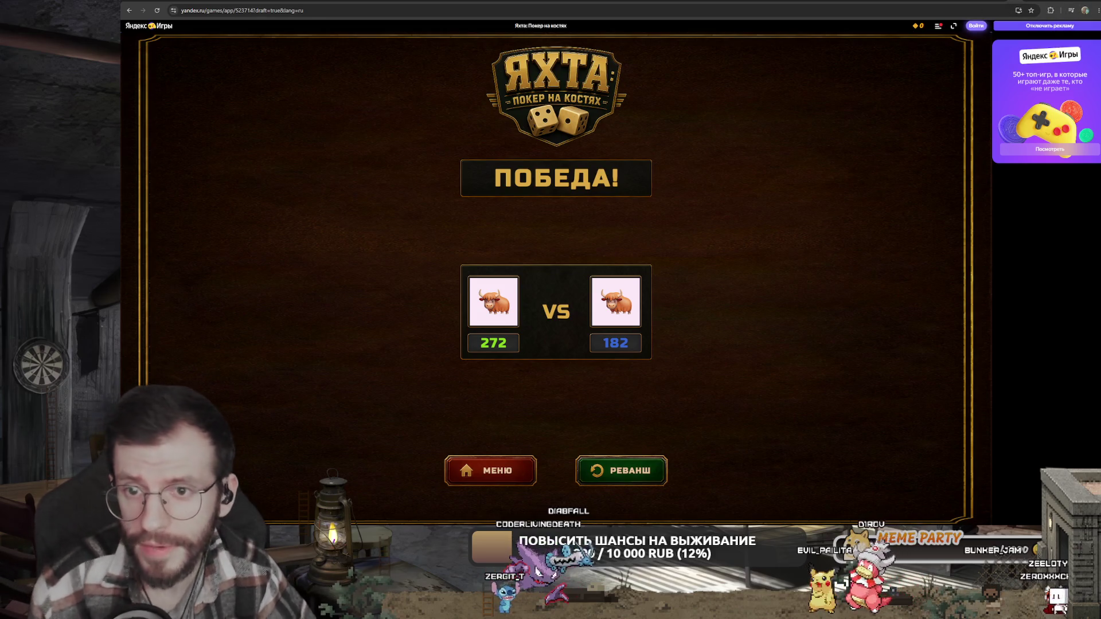
left_click(358, 1)
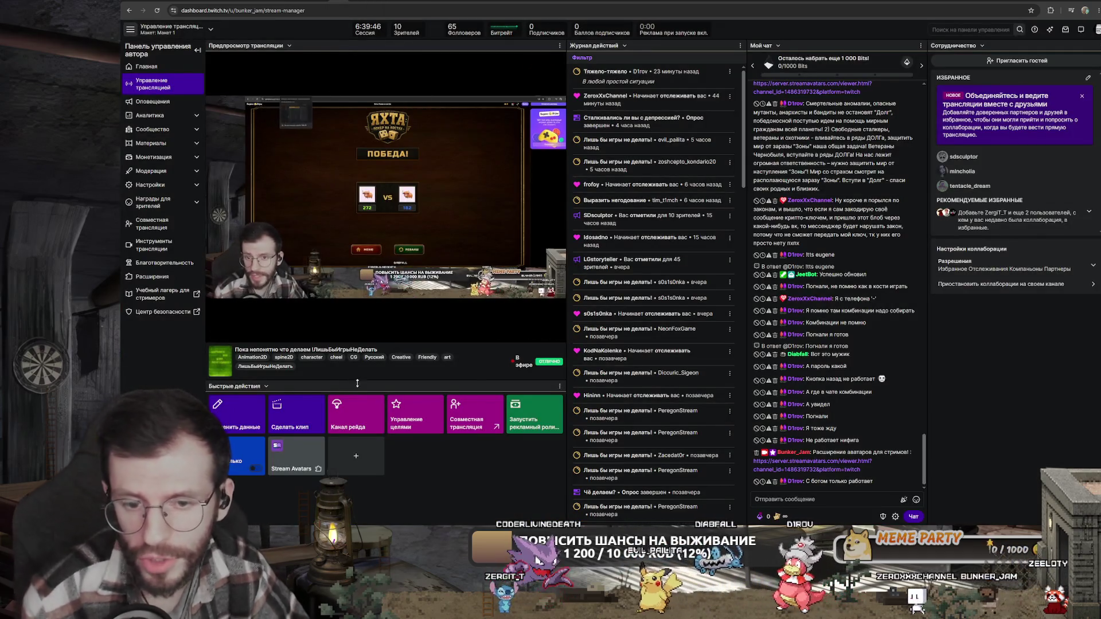
- Open the Канал рейда tile to list live channels available to raid
left_click(368, 414)
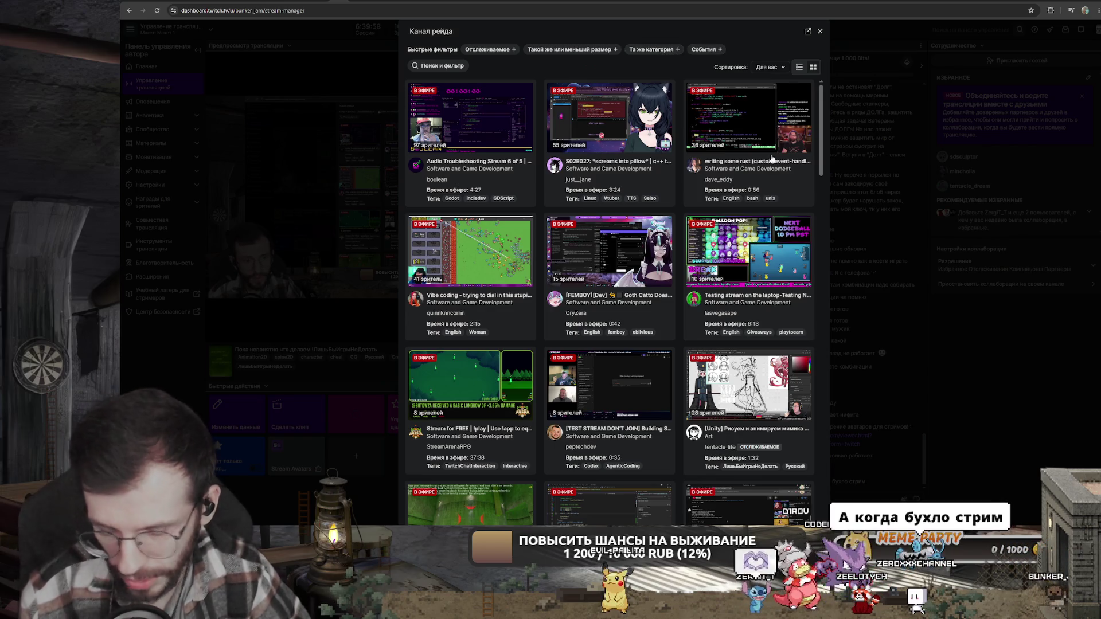
key("super+alt+d")
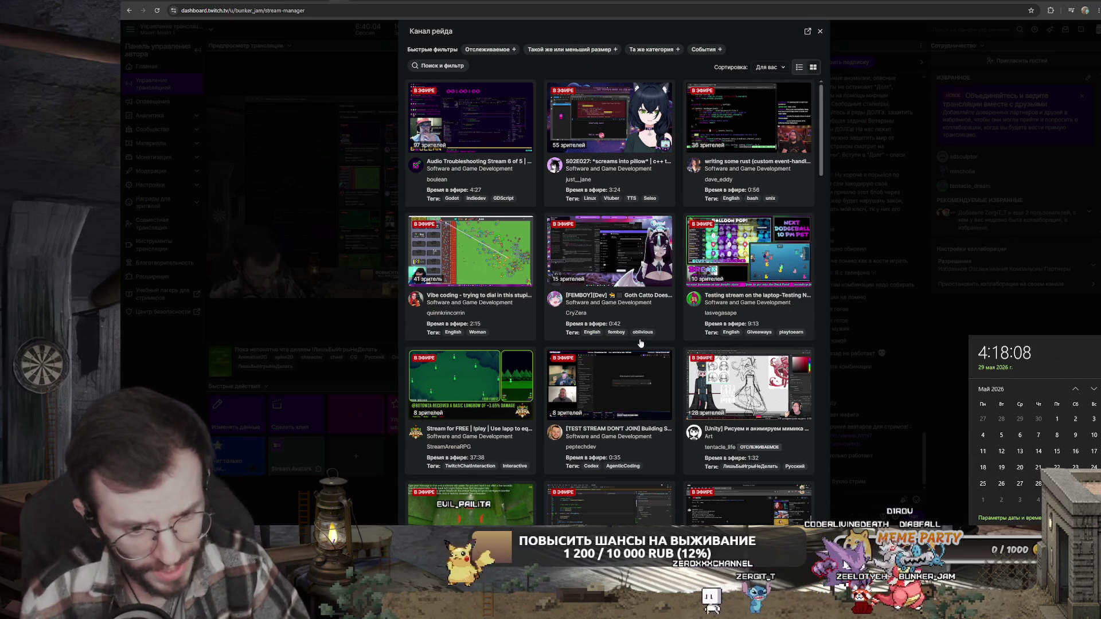
- Limit raid candidates to the same category and browse the search and tag filters
mouse_move(566, 104)
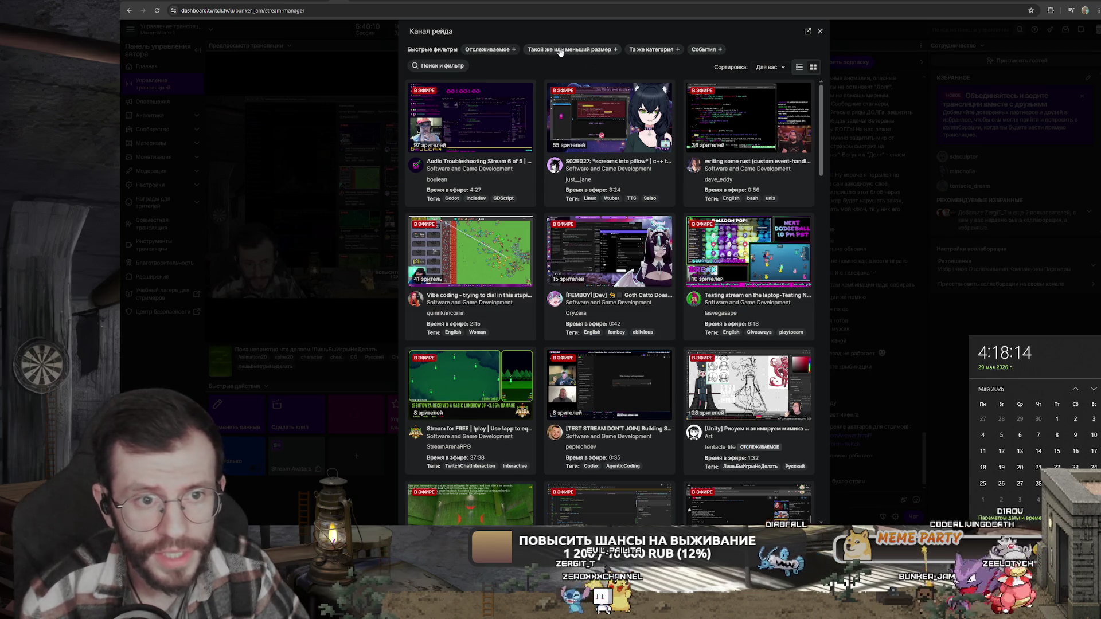
left_click(671, 50)
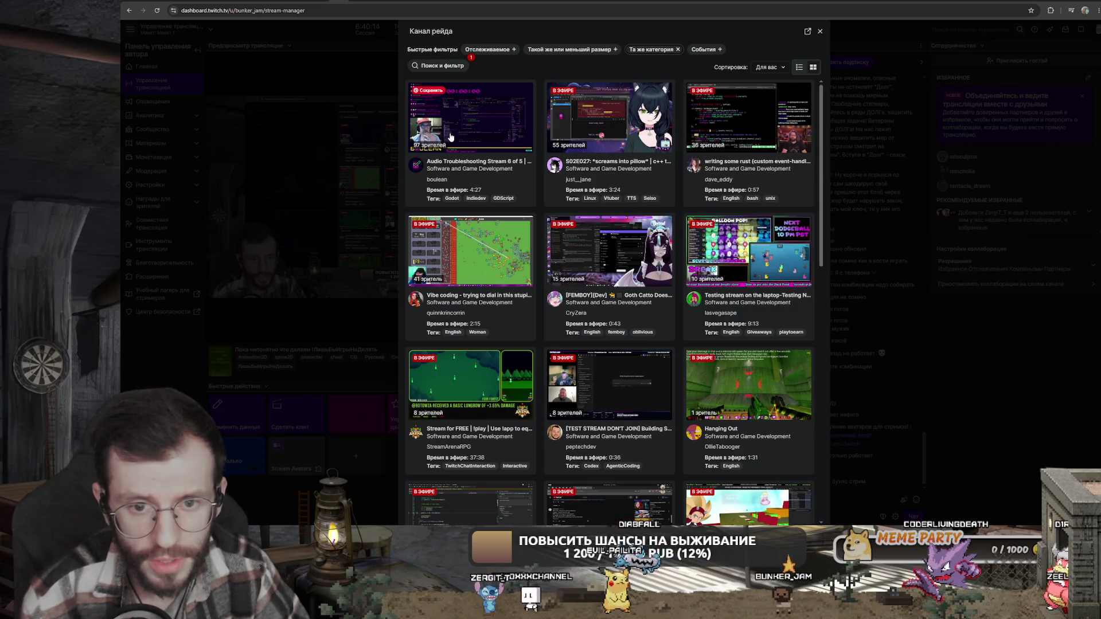
left_click(439, 67)
left_click(465, 173)
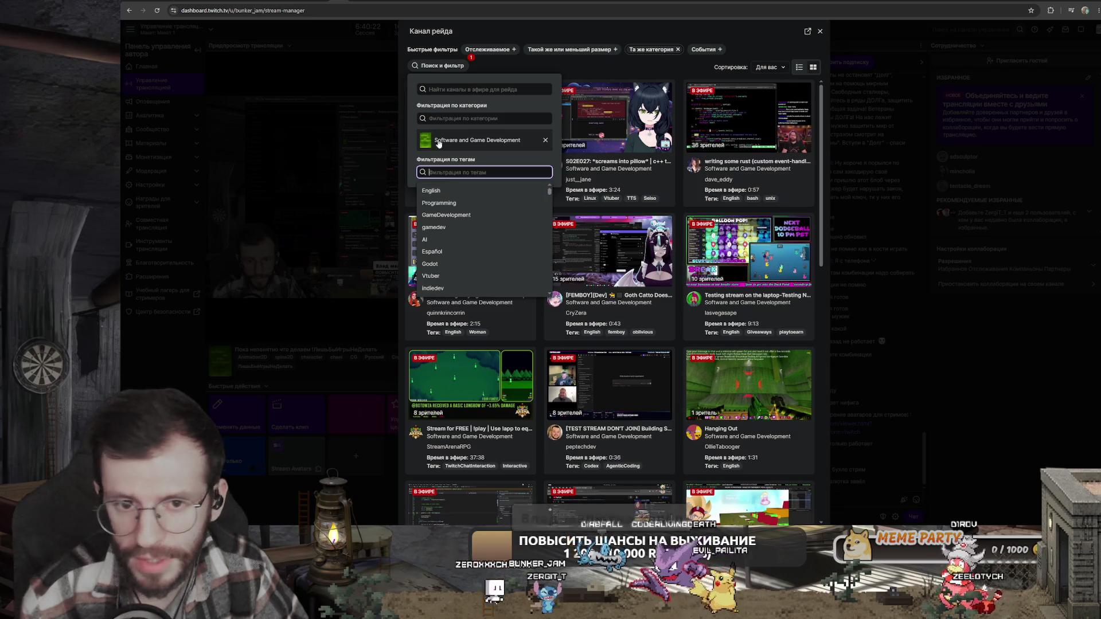
left_click(457, 88)
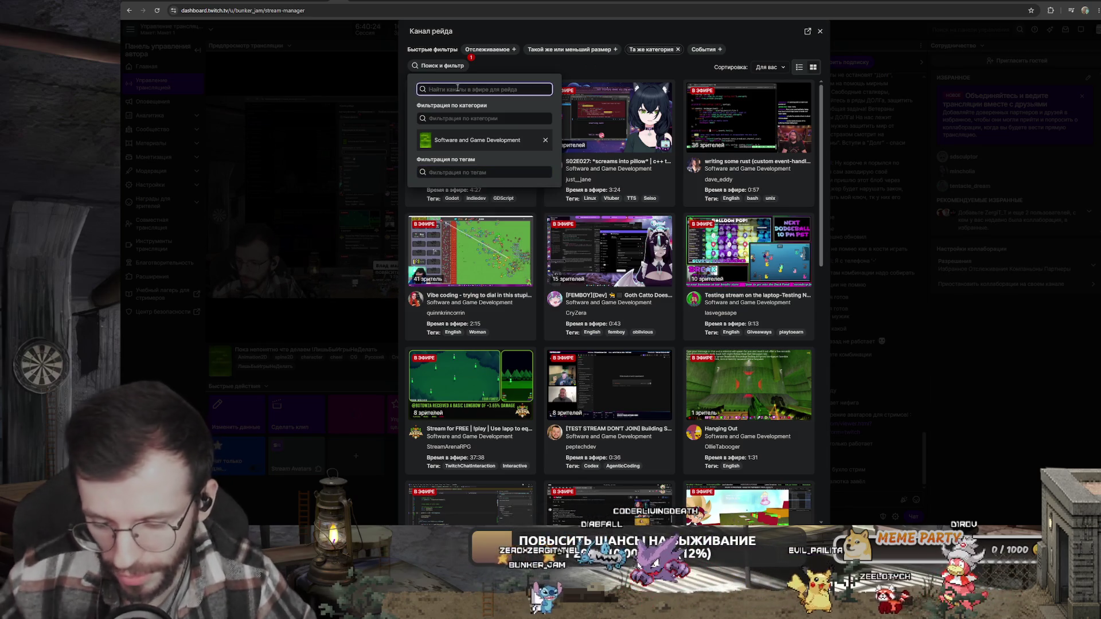
- Show only followed channels, remove the Software and Game Development filter, and preview the Art stream
left_click(491, 52)
left_click(446, 67)
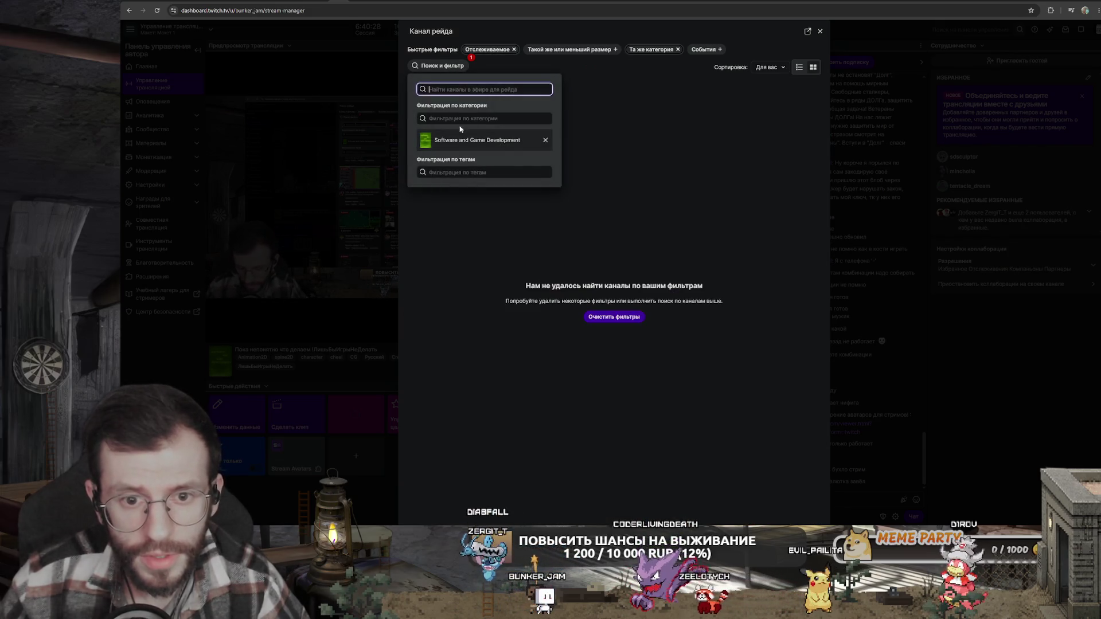
left_click(545, 140)
left_click(500, 49)
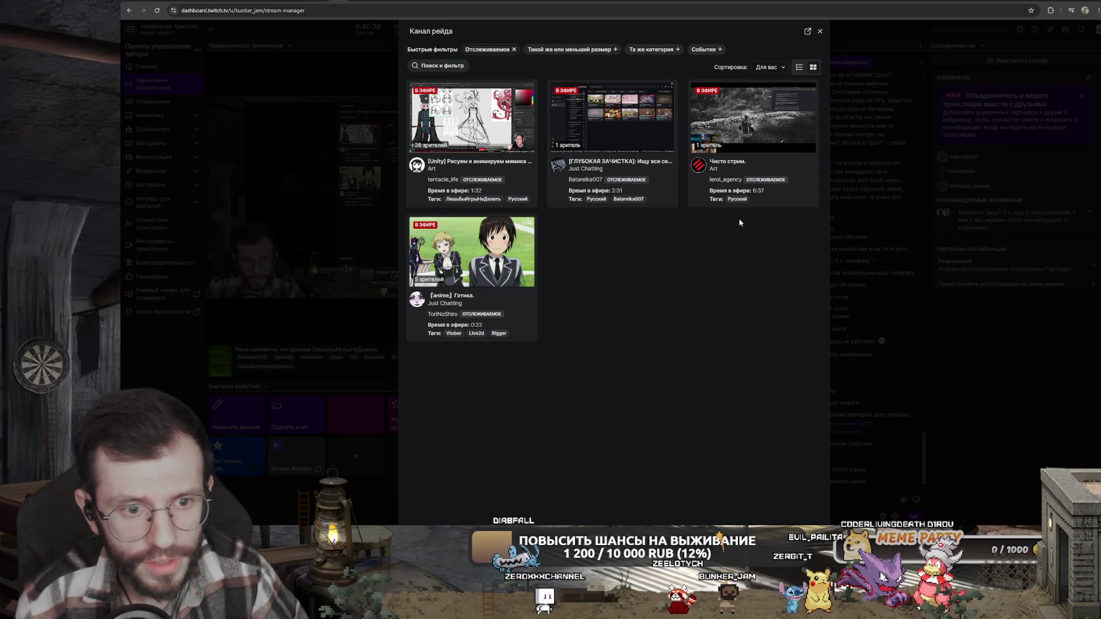
left_click(520, 183)
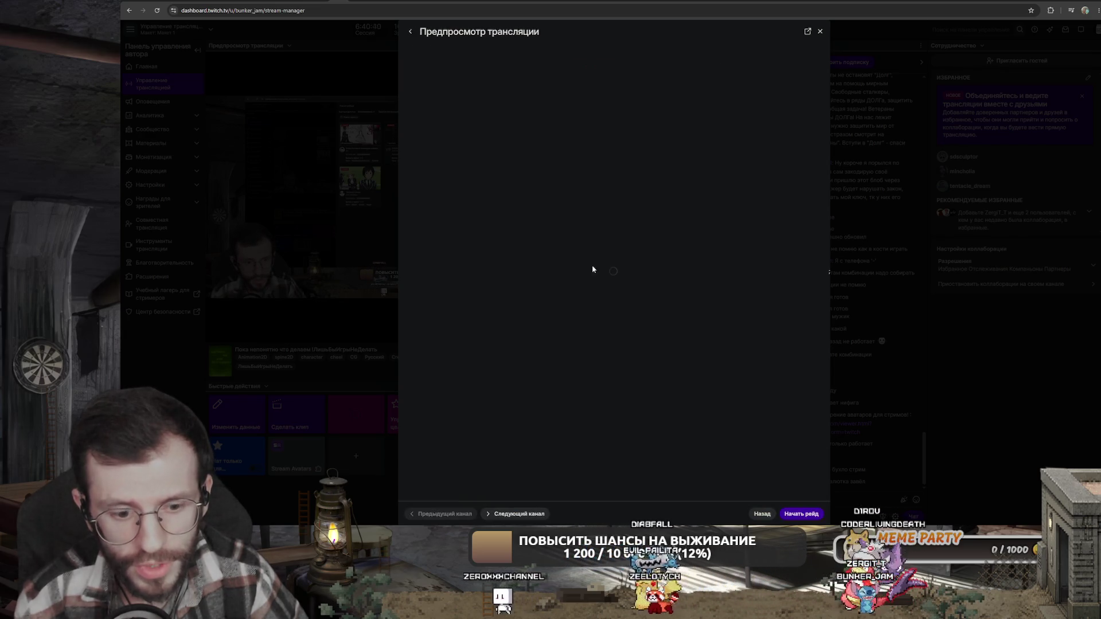
- Start the raid on the previewed Art channel with Начать рейд
left_click(800, 514)
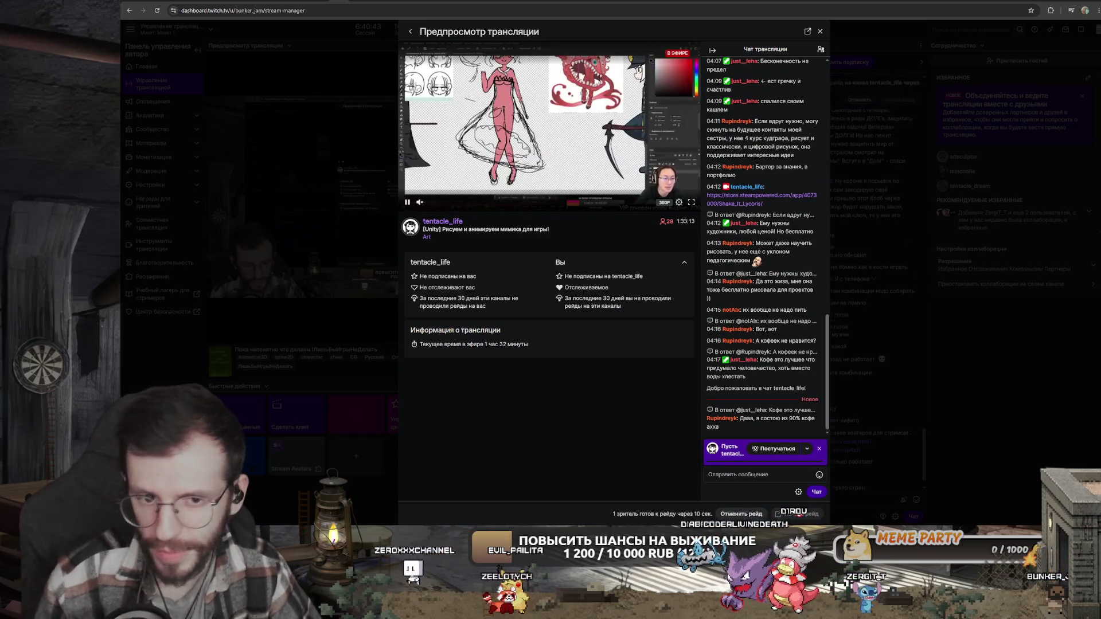